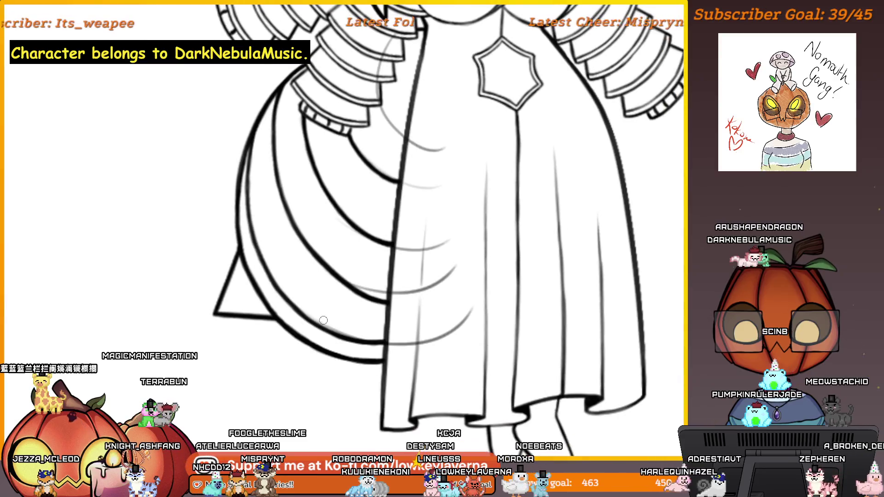
Erase the faint grey sketch arcs on the robe front, including the lower-right arc and the arc below the sleeve
scroll(391, 247, "up", 4)
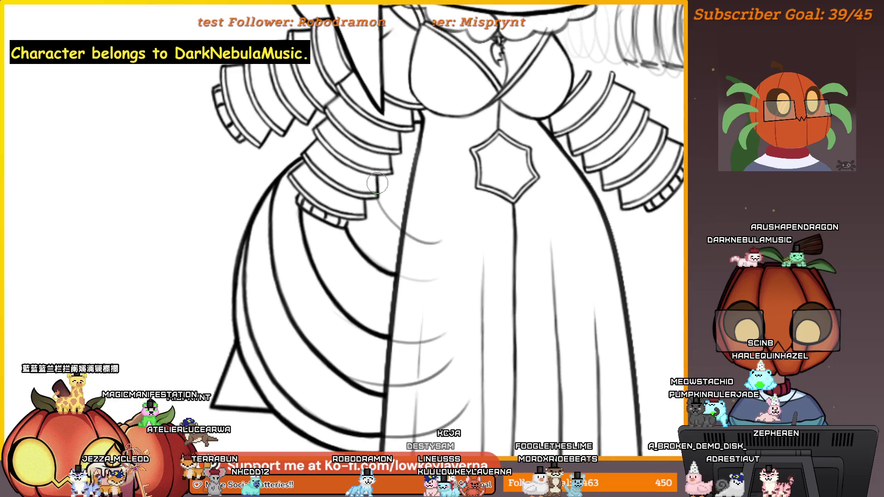
scroll(415, 229, "down", 2)
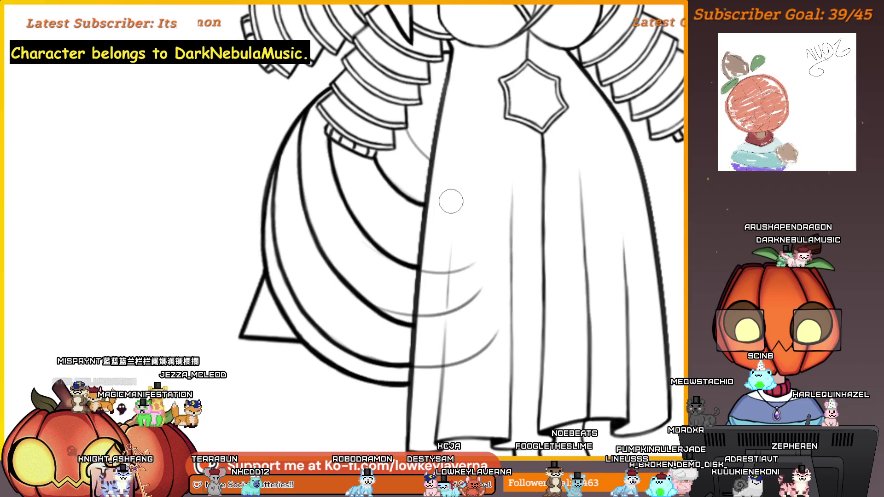
scroll(458, 227, "up", 3)
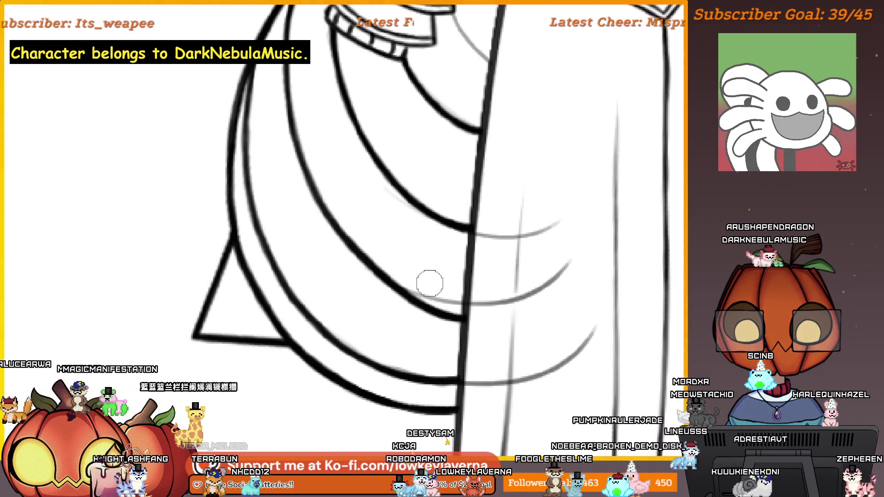
mouse_move(473, 303)
left_mouse_down()
mouse_move(512, 299)
mouse_move(503, 265)
left_mouse_up()
left_click_drag(457, 296, 562, 253)
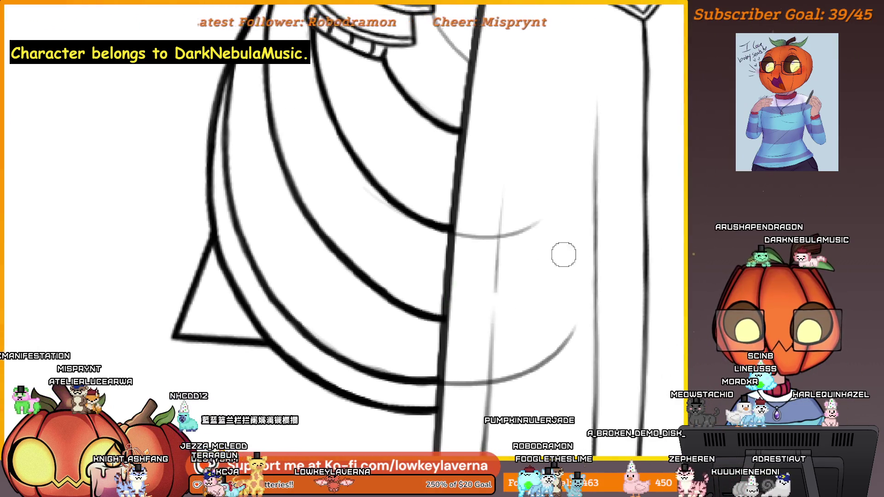
left_click_drag(492, 353, 507, 318)
mouse_move(473, 352)
left_mouse_down()
mouse_move(573, 320)
mouse_move(590, 295)
left_mouse_up()
left_click_drag(582, 249, 552, 356)
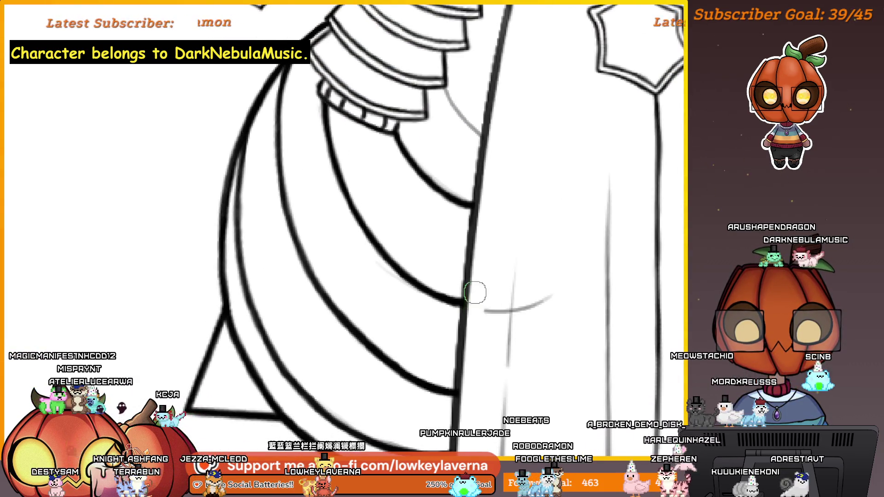
left_click_drag(470, 310, 552, 305)
scroll(487, 303, "down", 3)
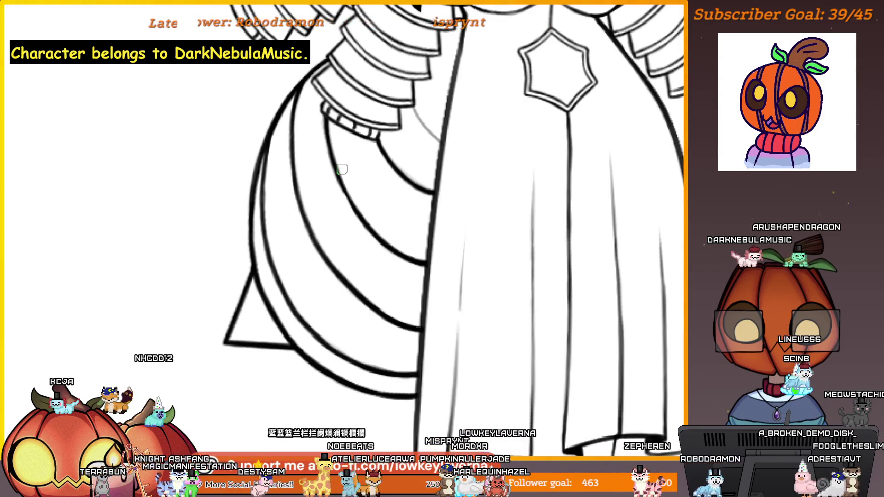
Mirror the canvas, zoom to the collar, and redraw the grey diagonal beside the right sleeve in dark ink
key("m")
key("m")
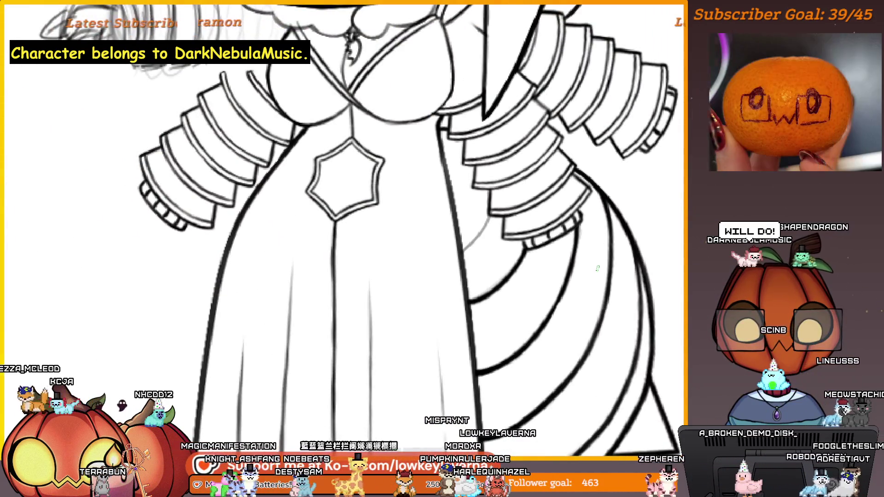
scroll(483, 247, "up", 3)
left_click_drag(520, 247, 579, 292)
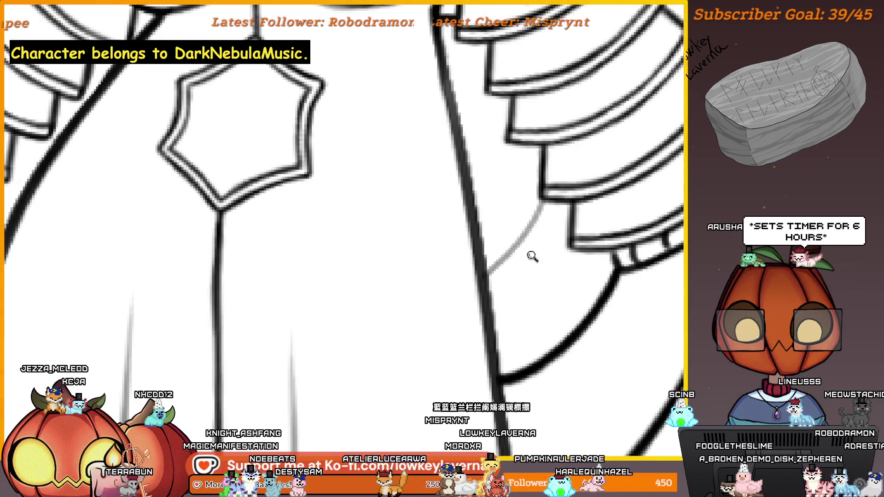
scroll(533, 256, "up", 3)
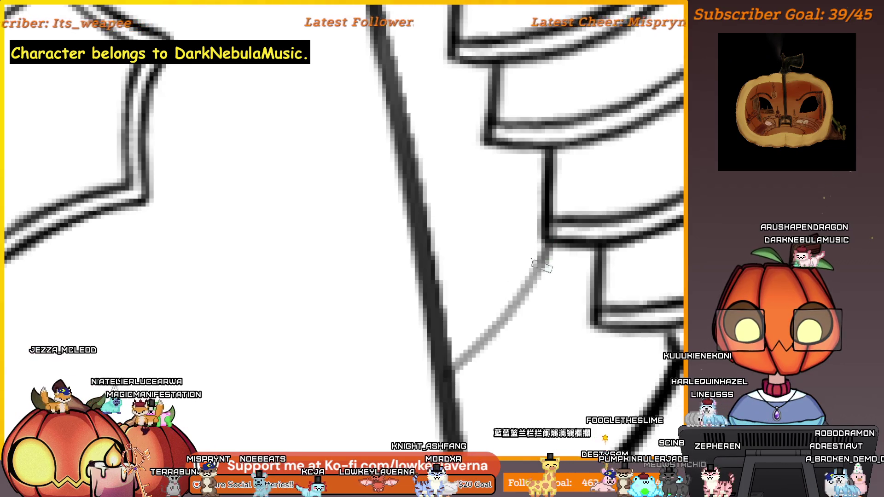
mouse_move(545, 258)
left_mouse_down()
mouse_move(502, 322)
mouse_move(459, 355)
left_mouse_up()
scroll(470, 343, "down", 5)
scroll(469, 322, "up", 1)
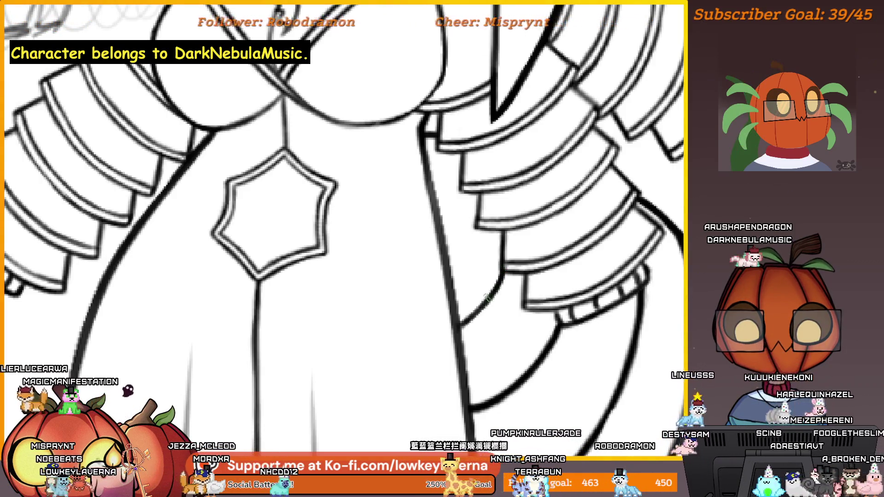
scroll(486, 297, "down", 5)
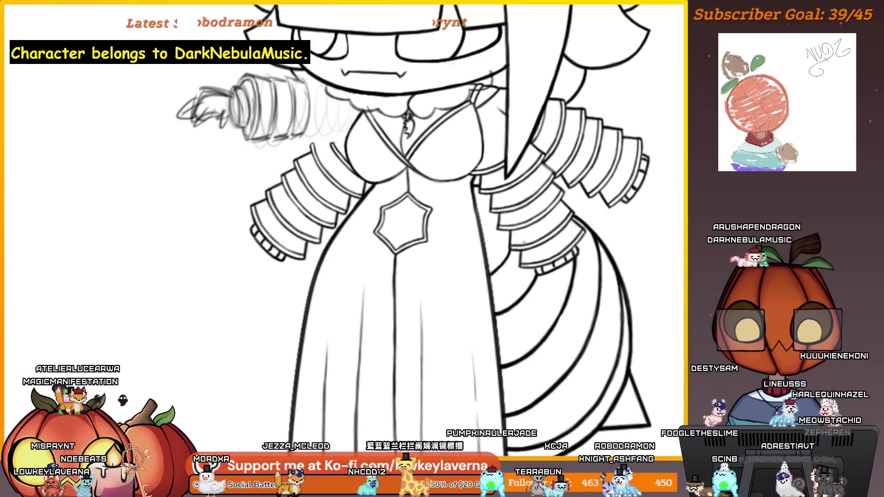
Mirror the canvas, pan over the sleeve and skirt, then zoom out to the full figure
key("m")
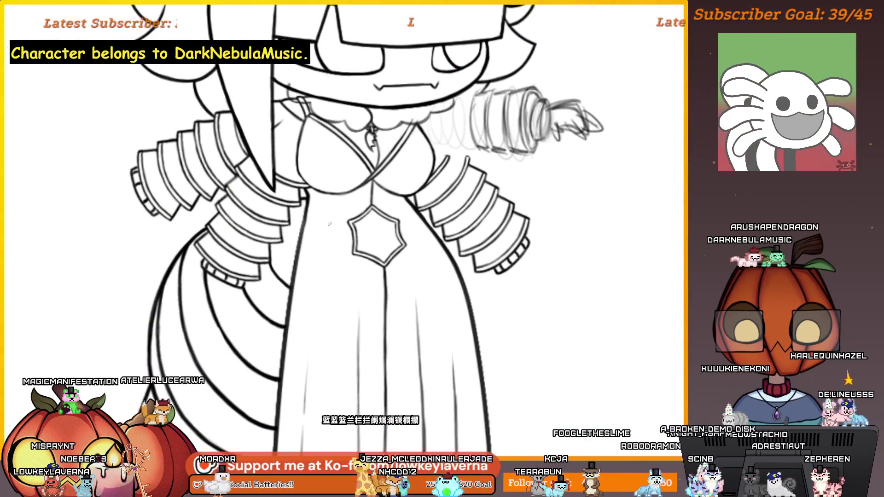
scroll(330, 224, "up", 4)
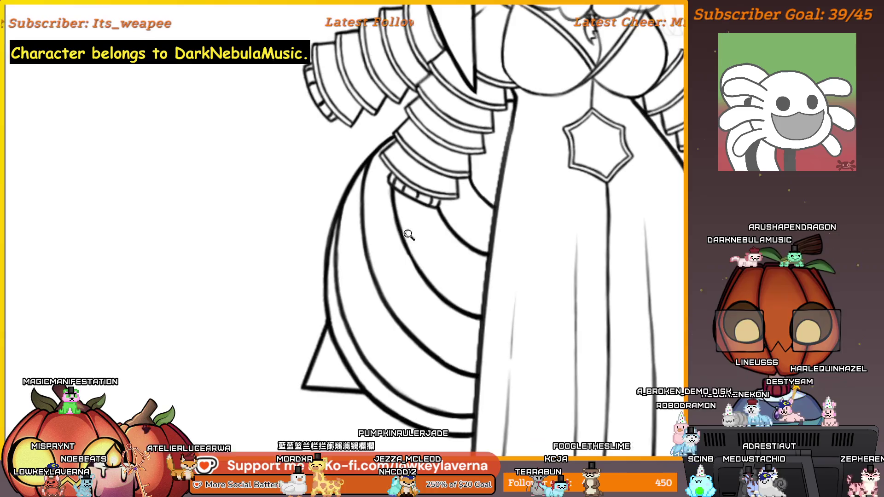
left_click_drag(409, 235, 415, 221)
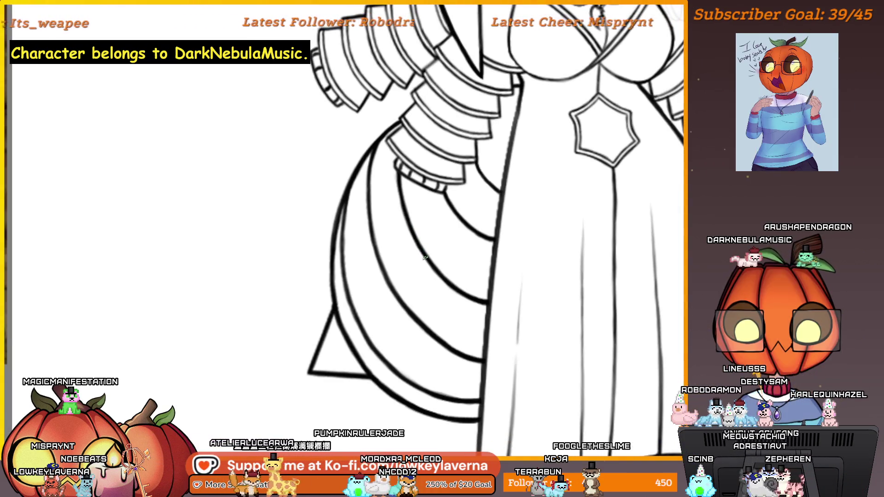
left_click_drag(428, 253, 442, 290)
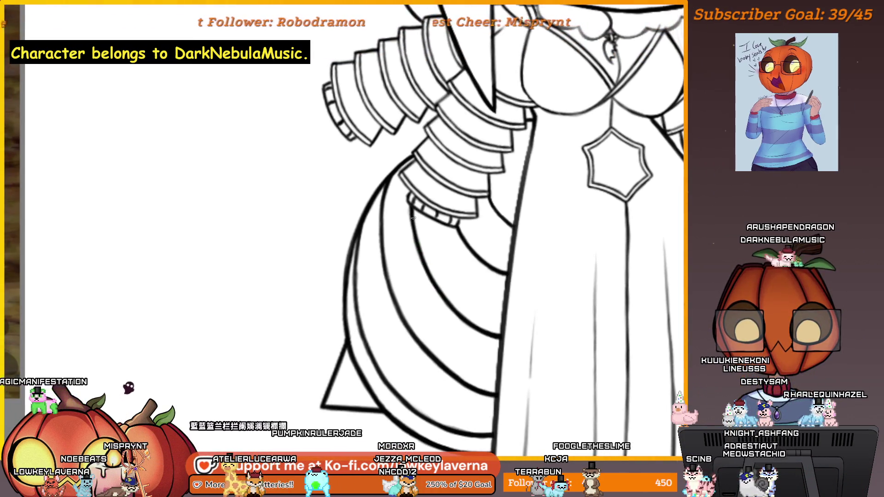
mouse_move(492, 181)
left_mouse_down()
mouse_move(394, 266)
mouse_move(405, 253)
left_mouse_up()
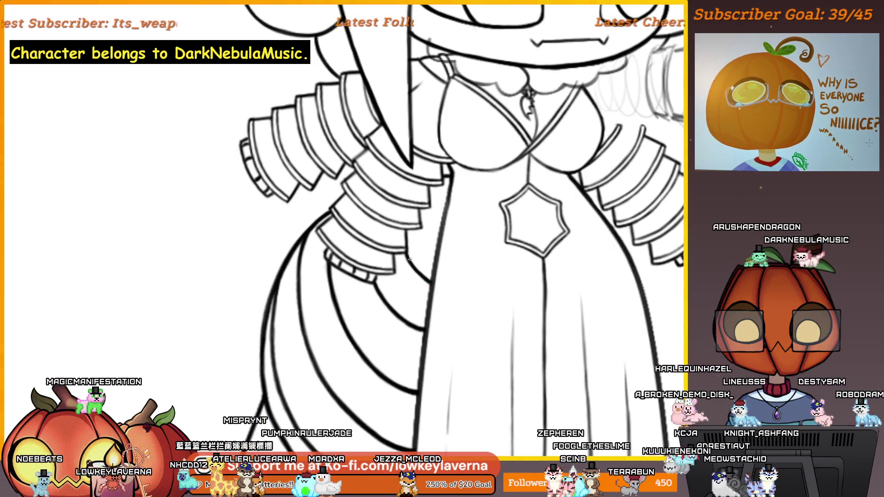
scroll(423, 271, "down", 2)
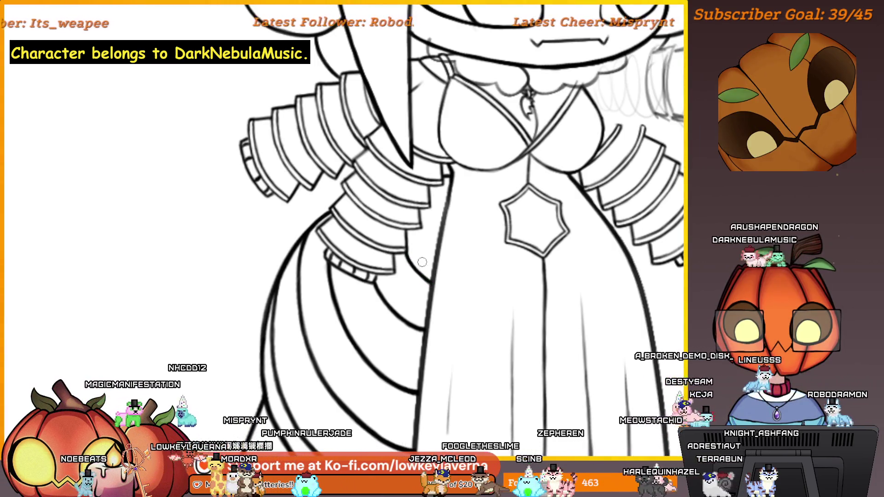
scroll(438, 206, "down", 2)
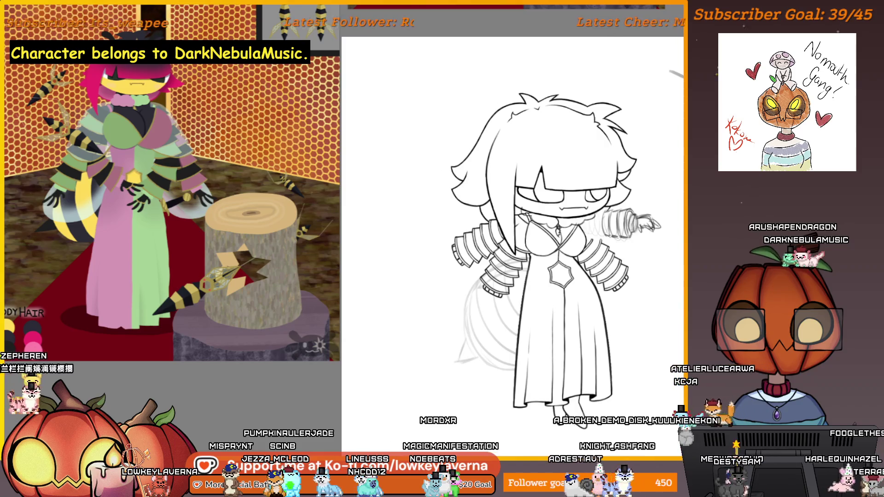
Restore the dark striped abdomen lines with undo and redo, then zoom in
key("ctrl+z")
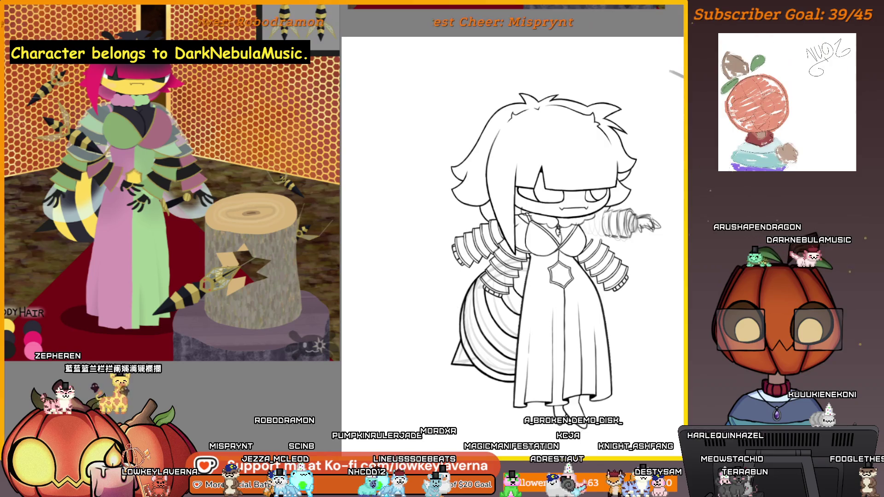
key("ctrl+y")
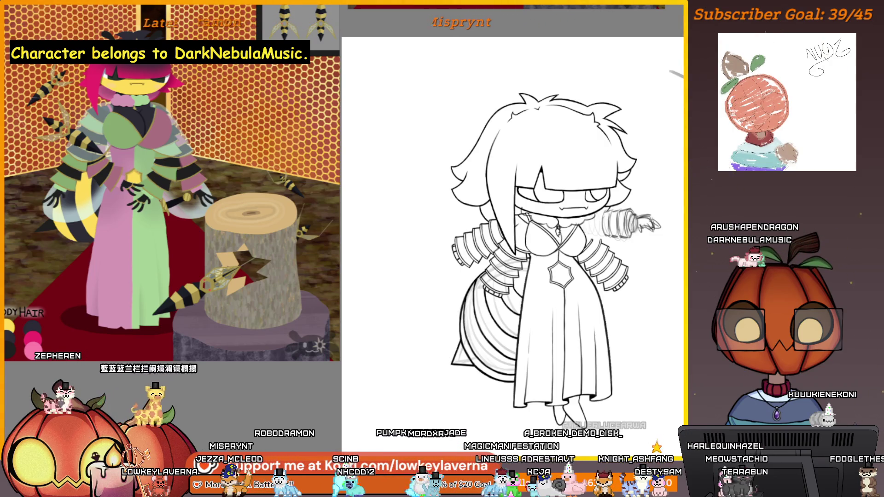
scroll(559, 349, "up", 5)
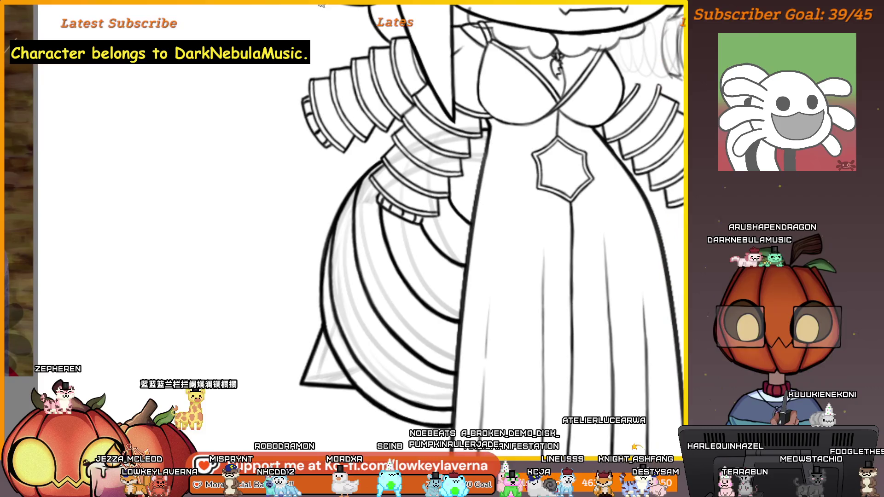
Lasso around the bee abdomen and delete its dark stripe strokes
left_click_drag(438, 272, 482, 255)
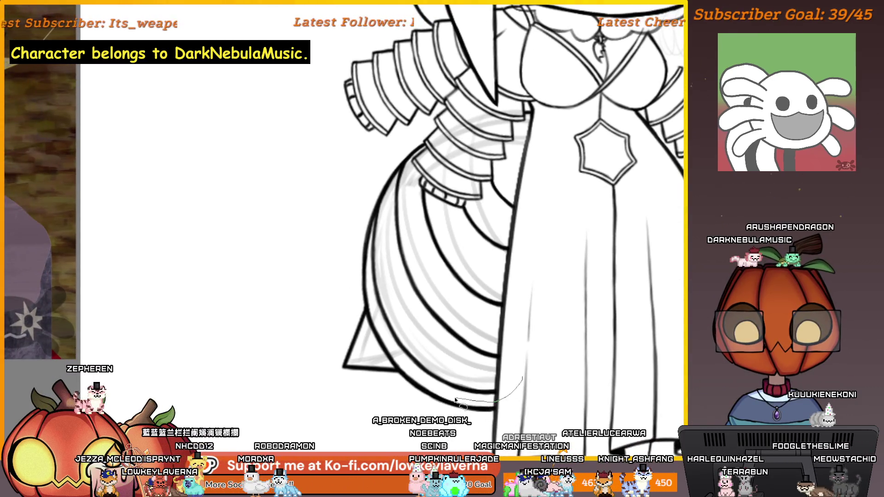
left_click_drag(523, 377, 400, 361)
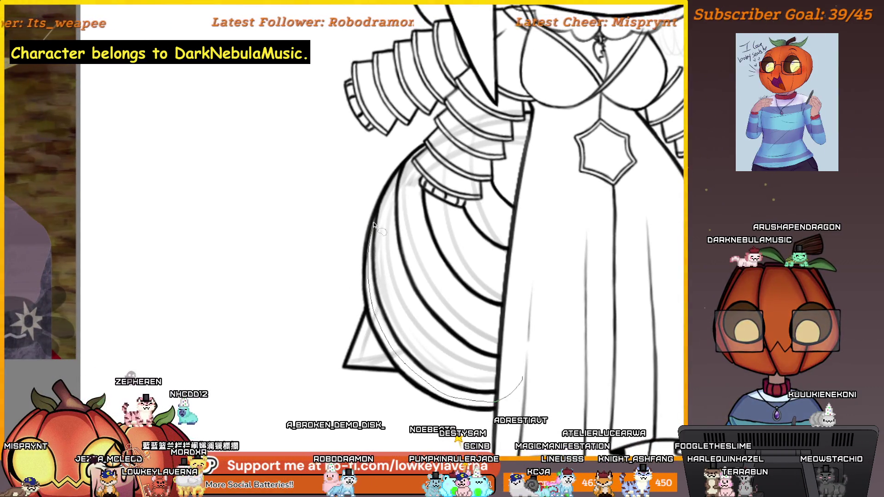
mouse_move(403, 168)
left_mouse_down()
mouse_move(414, 154)
mouse_move(496, 121)
left_mouse_up()
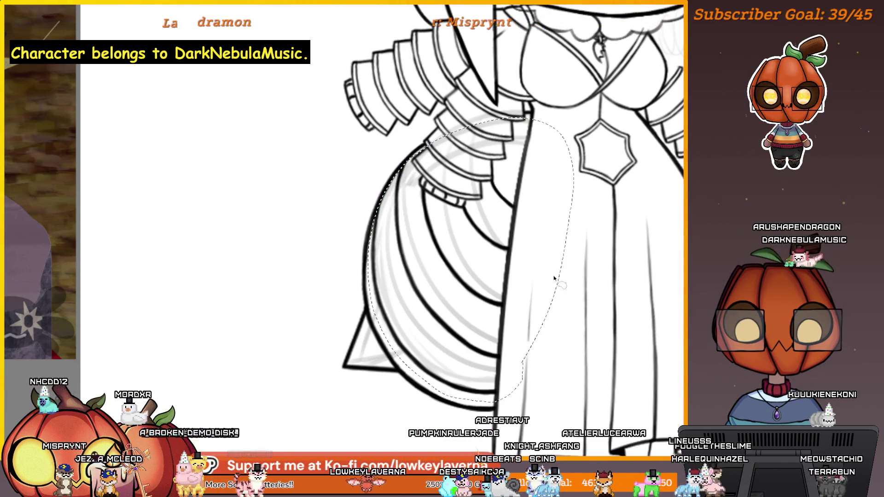
left_click_drag(554, 278, 503, 238)
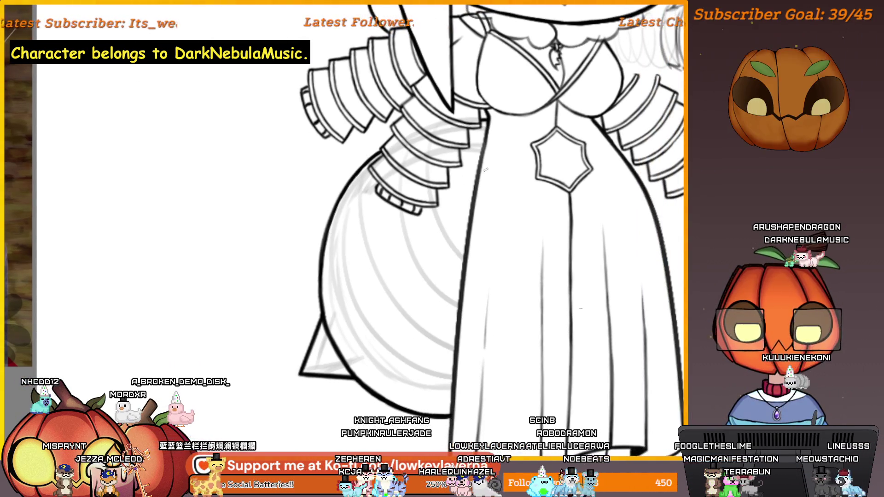
left_click_drag(342, 245, 323, 252)
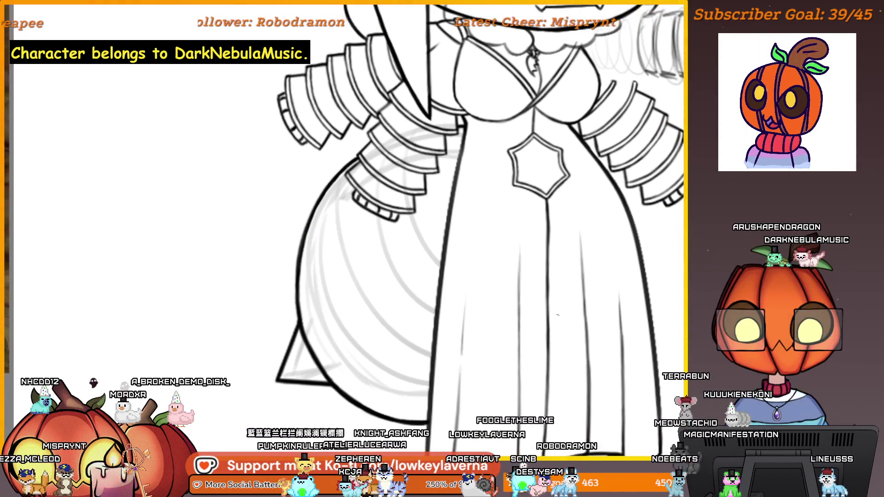
left_click_drag(574, 302, 583, 308)
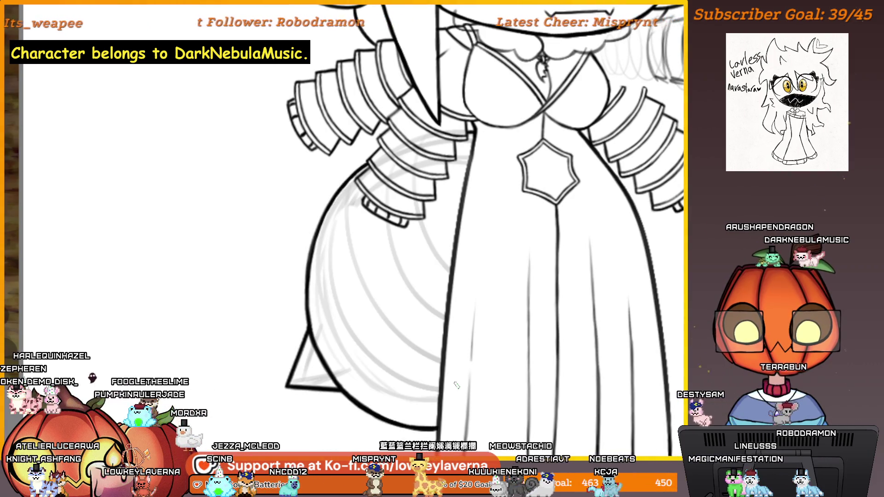
Mirror the canvas and try inking the ringed sleeve's inner edge, then undo the stroke
scroll(442, 291, "up", 5)
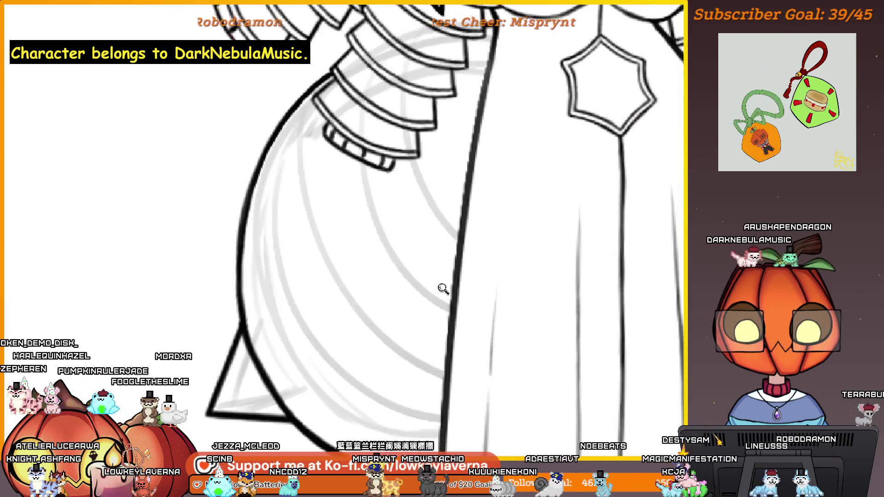
scroll(316, 153, "down", 2)
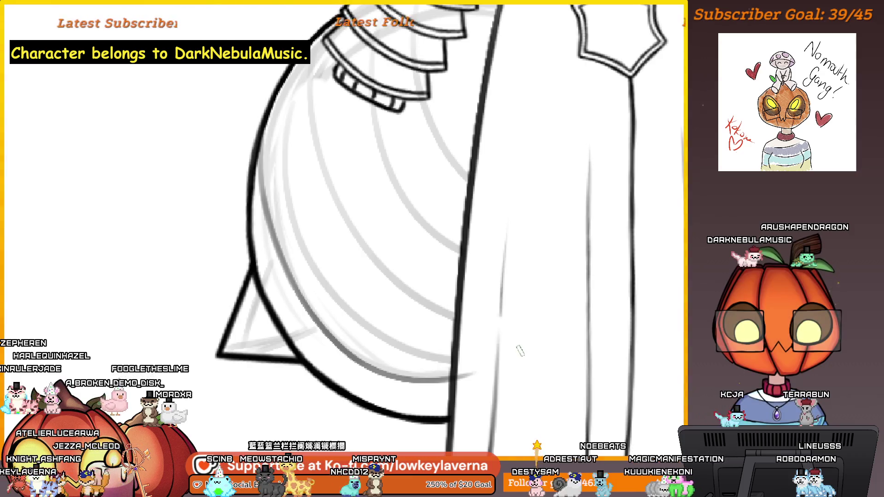
key("m")
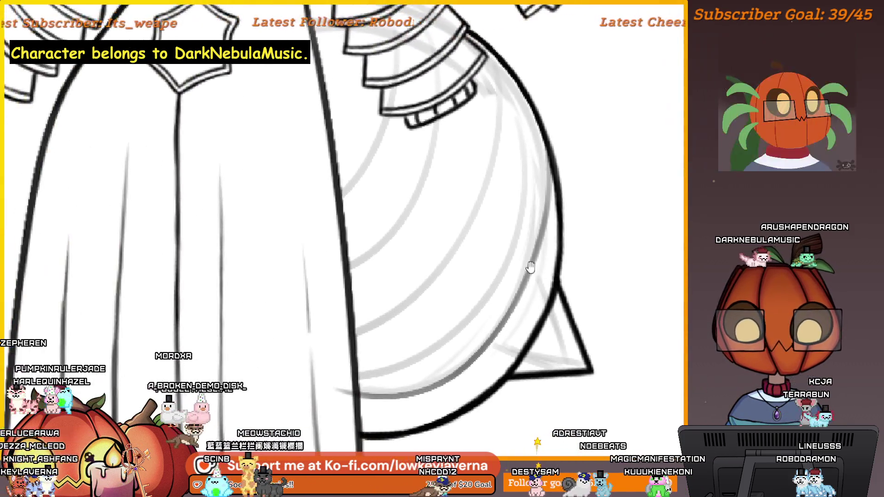
left_click_drag(598, 137, 382, 390)
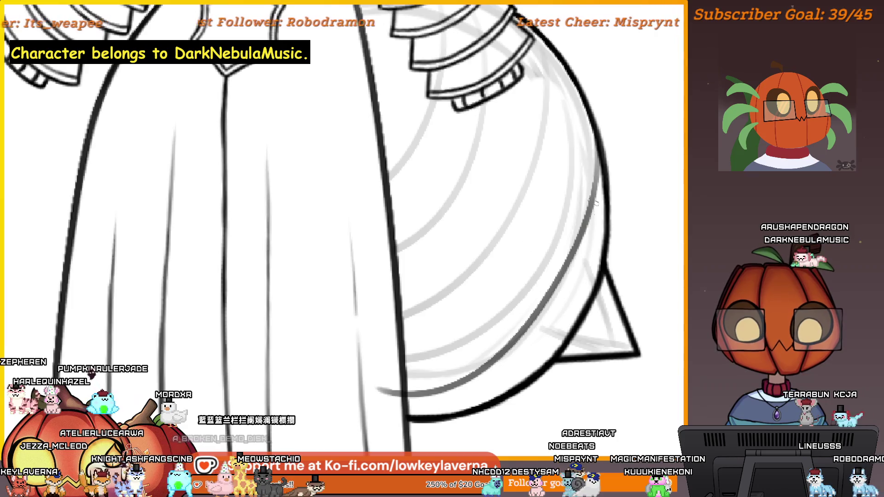
scroll(547, 237, "down", 3)
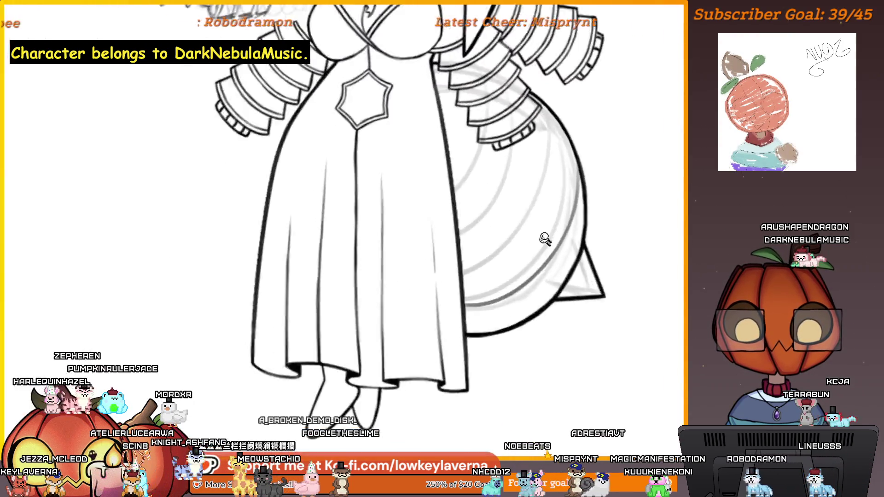
scroll(545, 238, "up", 3)
key("ctrl+z")
Redraw the inner sleeve edge, undo it again, and bring the lower dress into view
left_click_drag(617, 138, 477, 362)
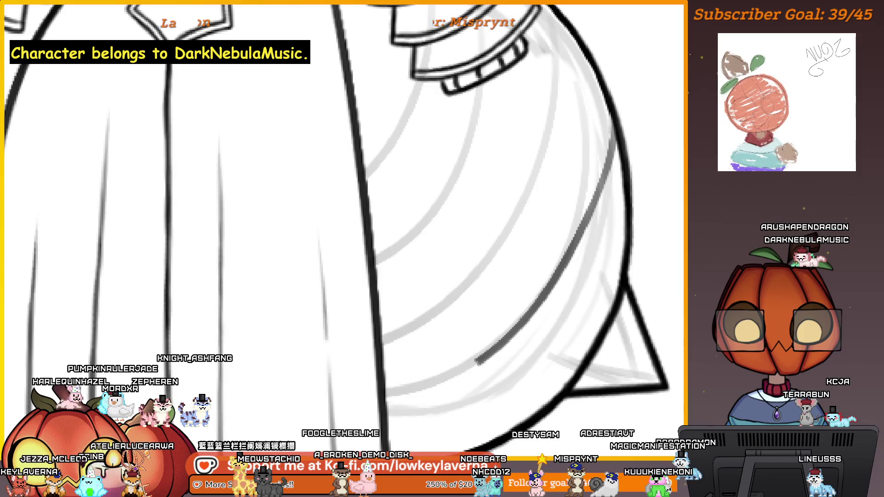
key("ctrl+z")
scroll(550, 300, "down", 2)
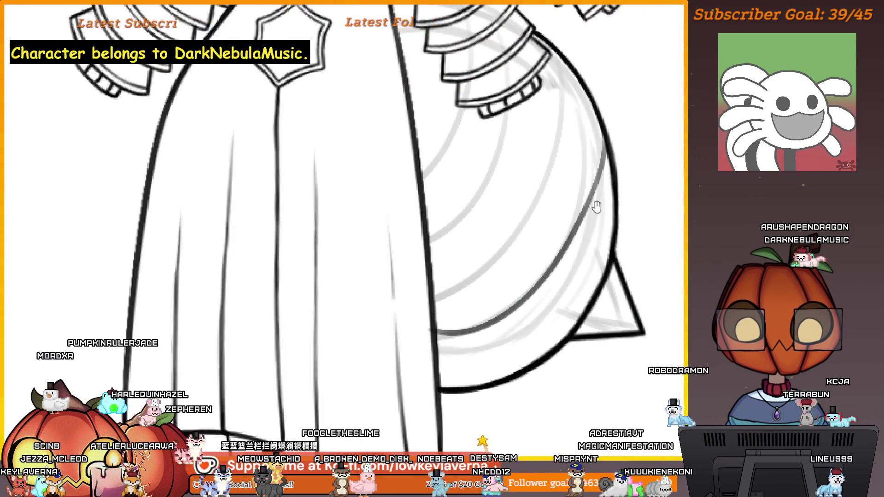
left_click_drag(564, 228, 591, 263)
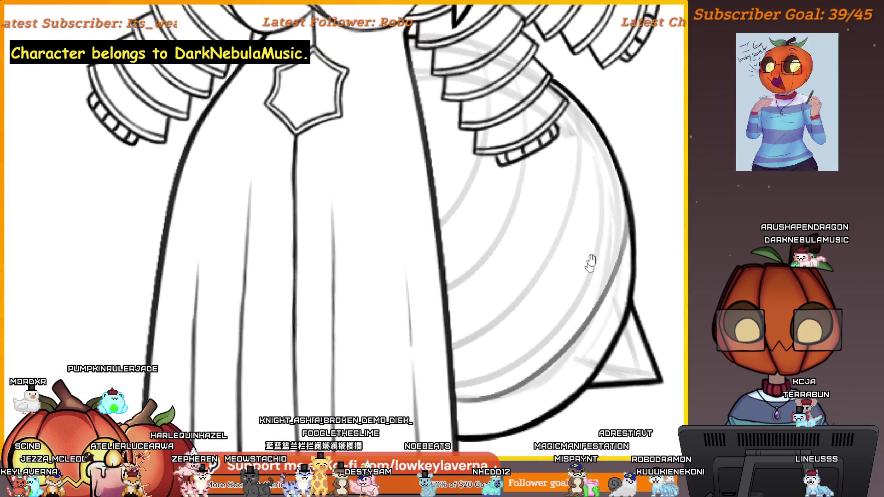
scroll(578, 113, "down", 3)
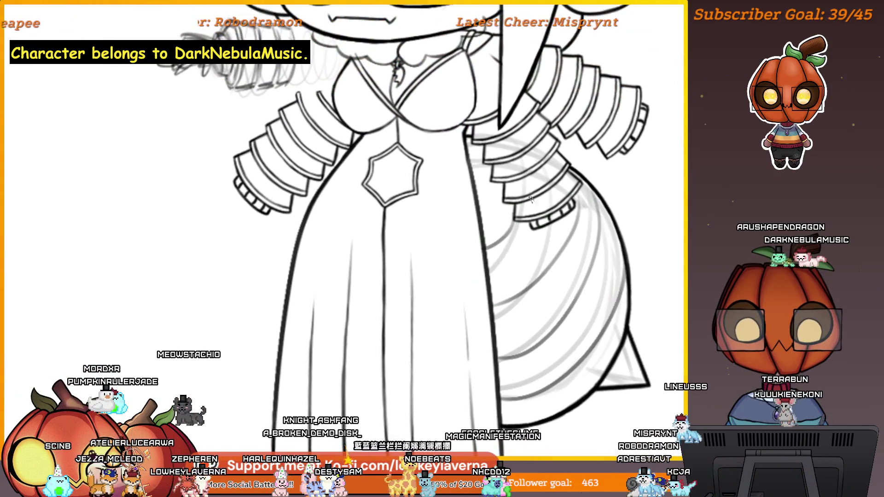
scroll(531, 199, "down", 2)
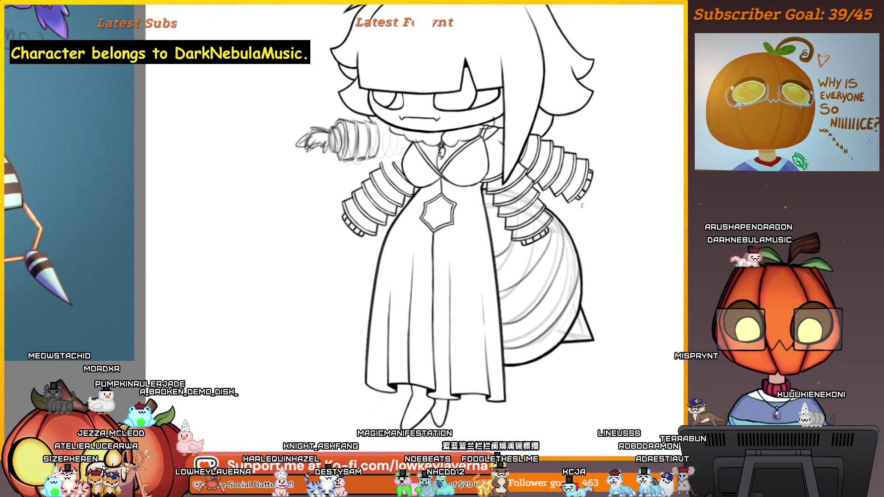
scroll(581, 205, "down", 2)
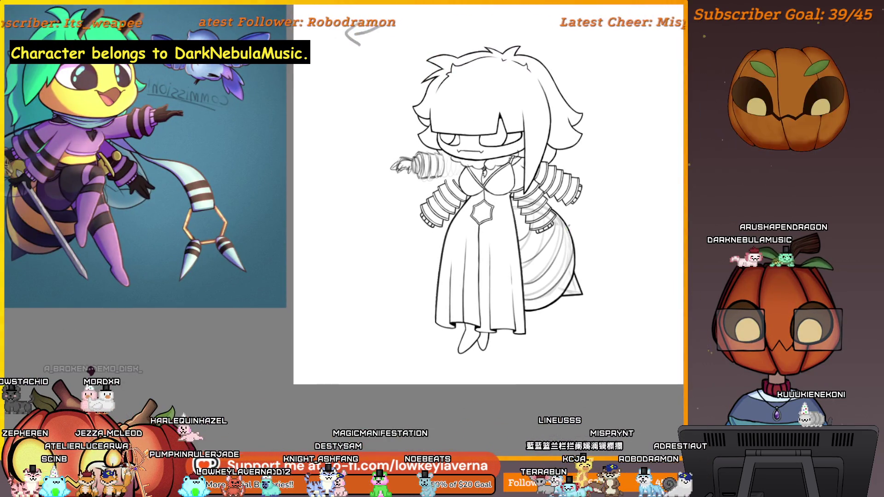
scroll(571, 224, "up", 2)
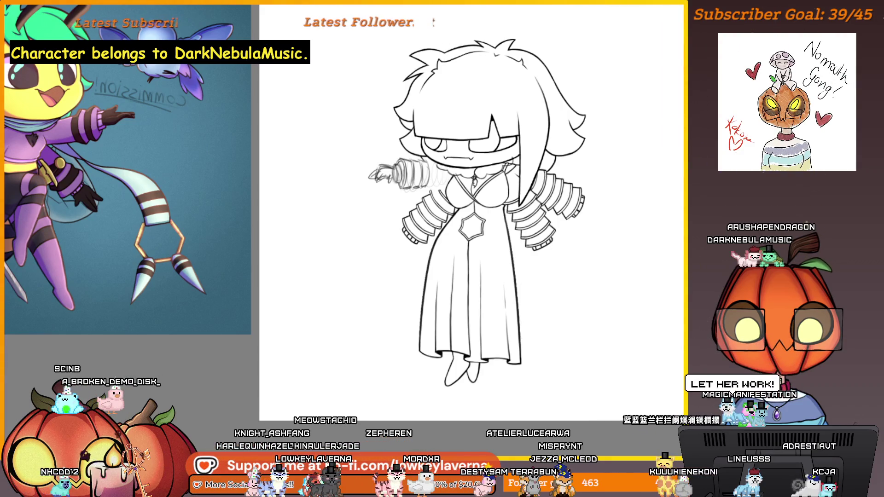
Zoom in on the dress and ink the robe's side line over the grey sketch curve
scroll(569, 302, "up", 4)
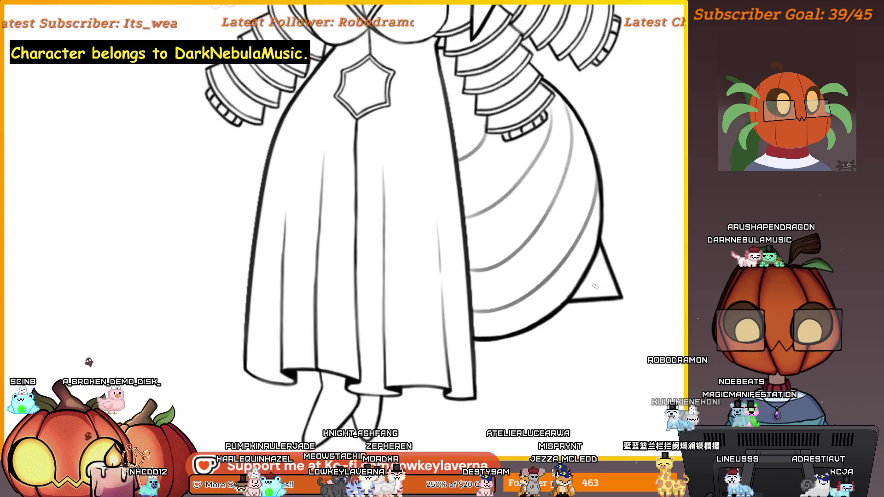
scroll(576, 304, "down", 3)
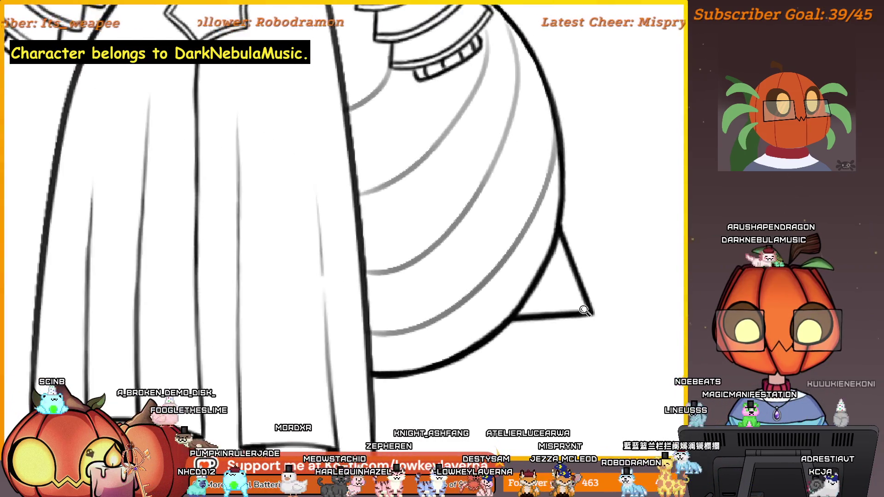
scroll(583, 309, "down", 1)
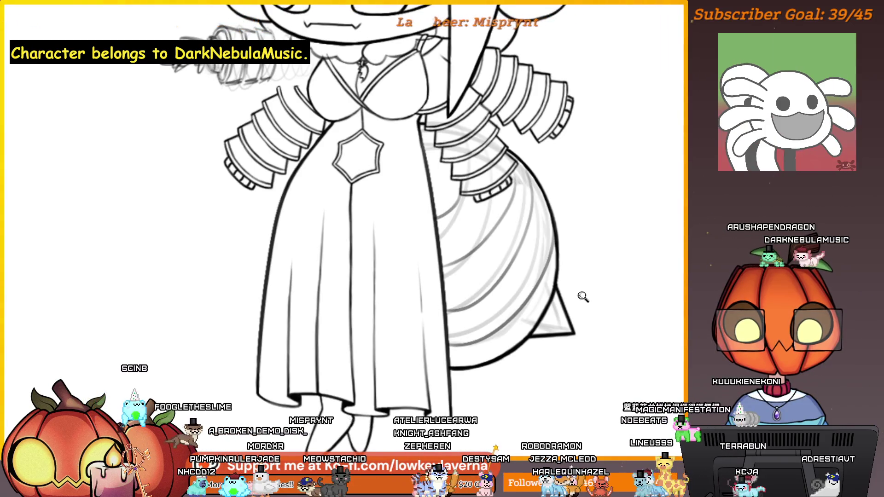
scroll(583, 296, "down", 2)
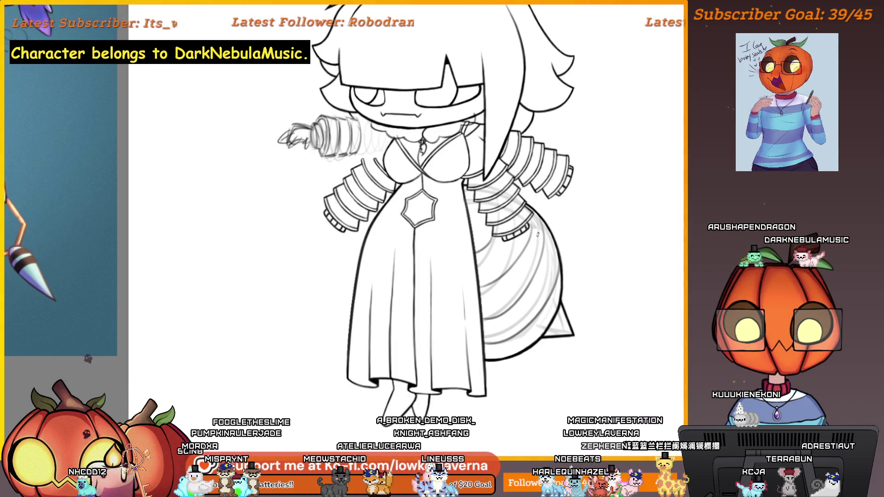
scroll(495, 169, "up", 5)
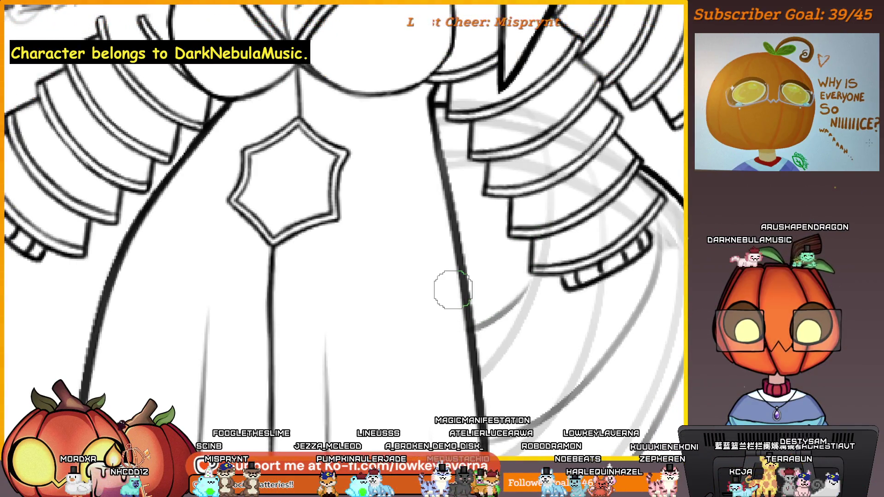
scroll(453, 290, "up", 3)
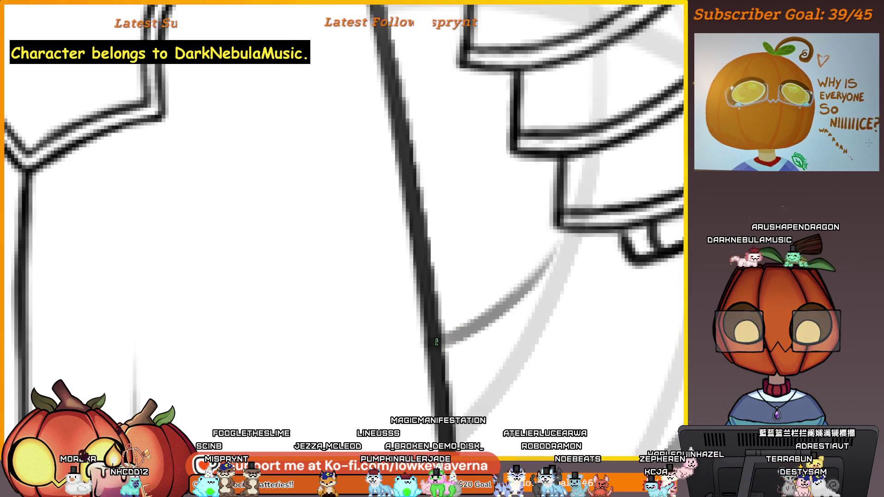
left_click_drag(456, 339, 525, 284)
left_click_drag(478, 322, 561, 236)
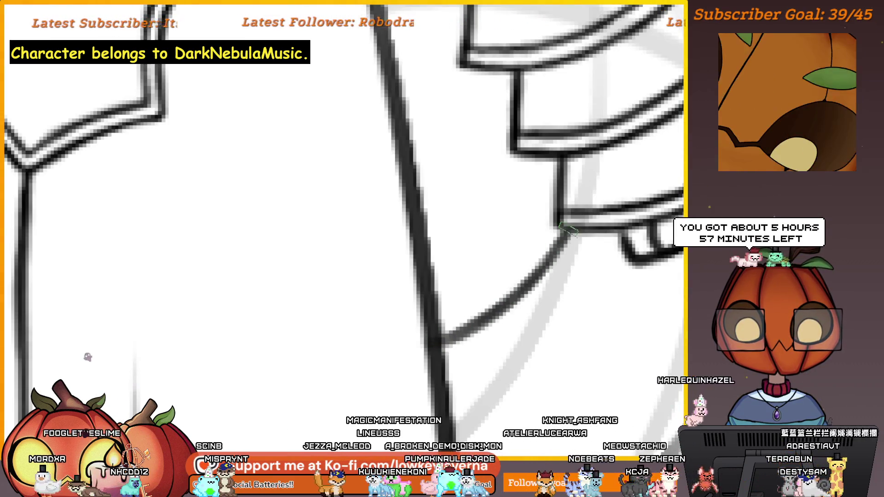
Fit the whole figure in view, mirror the canvas horizontally, and zoom in on the tail tip
scroll(547, 291, "down", 2)
left_click_drag(547, 291, 514, 291)
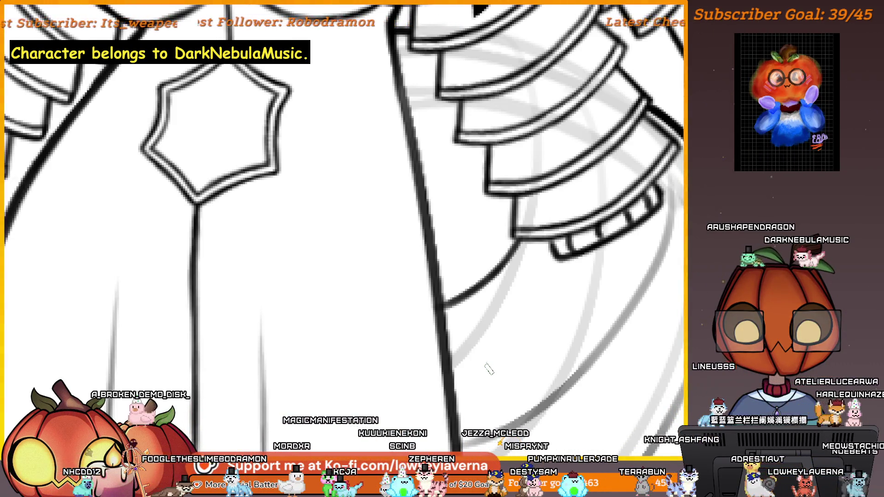
mouse_move(647, 297)
left_mouse_down()
mouse_move(615, 306)
mouse_move(535, 300)
mouse_move(512, 267)
left_mouse_up()
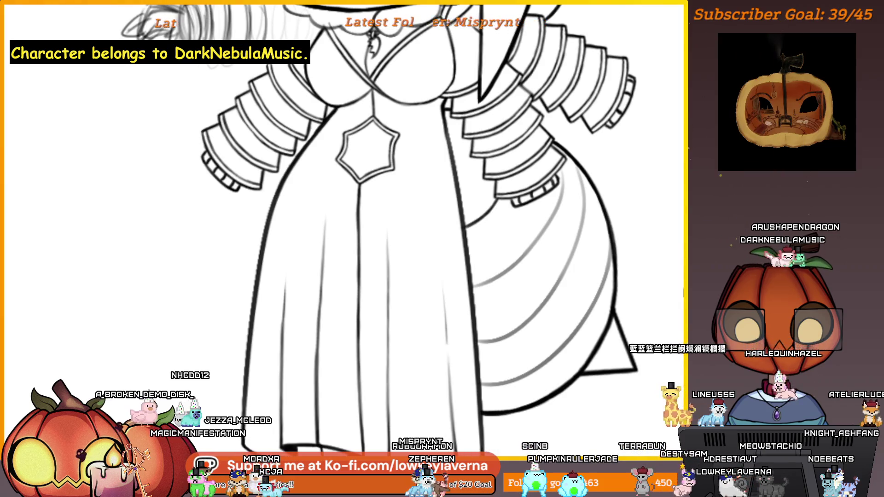
key("ctrl+0")
left_click_drag(574, 311, 606, 311)
key("h")
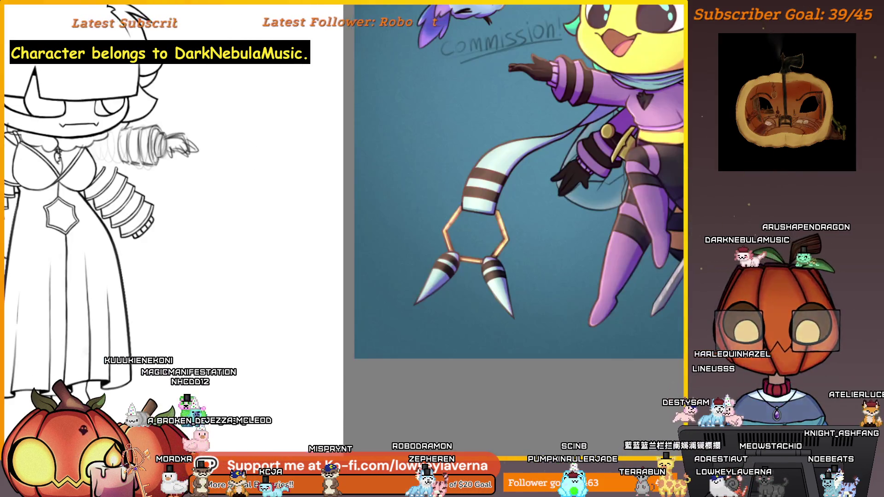
scroll(459, 330, "up", 5)
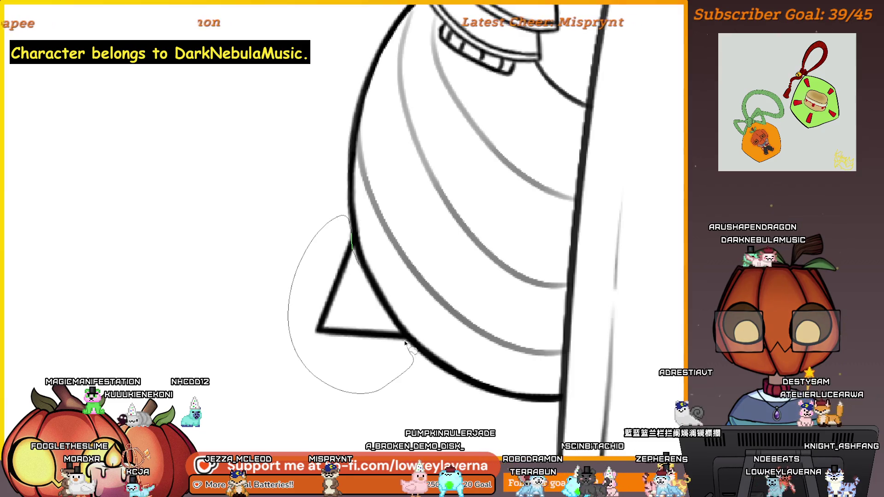
Transform the stinger tip, moving it down and outward and rotating it slightly counter-clockwise
key("ctrl+t")
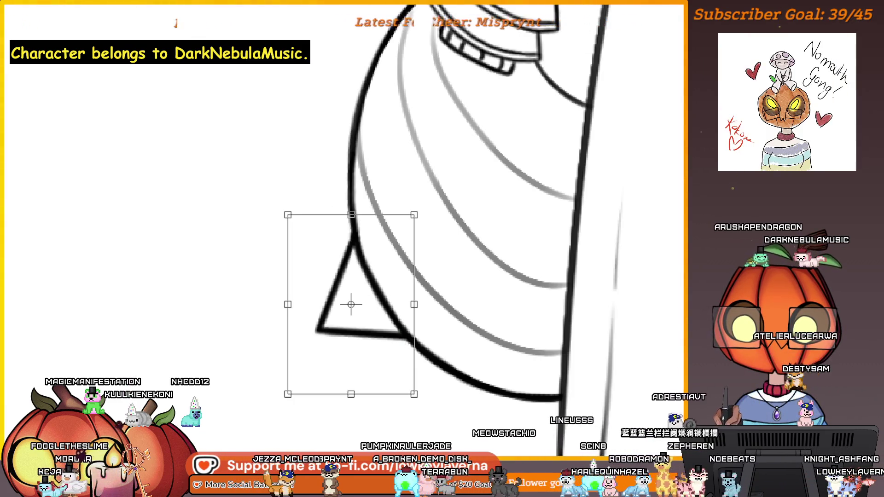
mouse_move(355, 298)
left_mouse_down()
mouse_move(351, 277)
mouse_move(369, 364)
mouse_move(391, 359)
mouse_move(412, 305)
left_mouse_up()
scroll(444, 309, "down", 1)
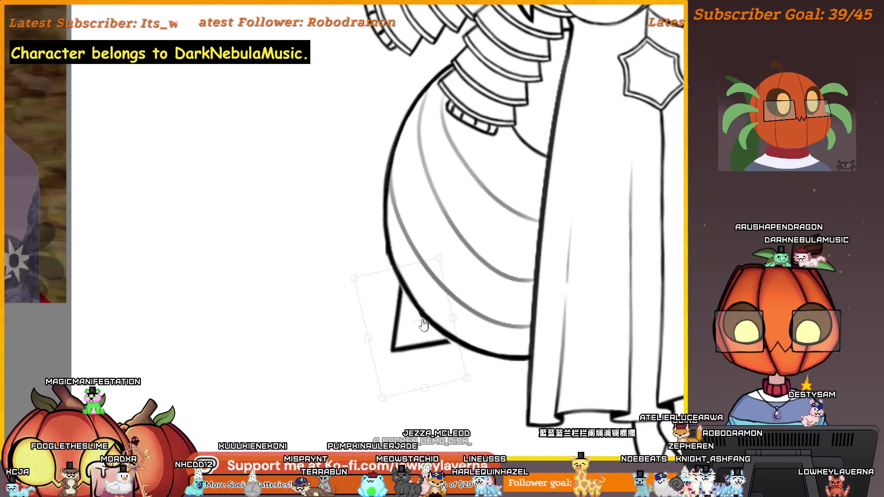
left_click_drag(484, 257, 472, 232)
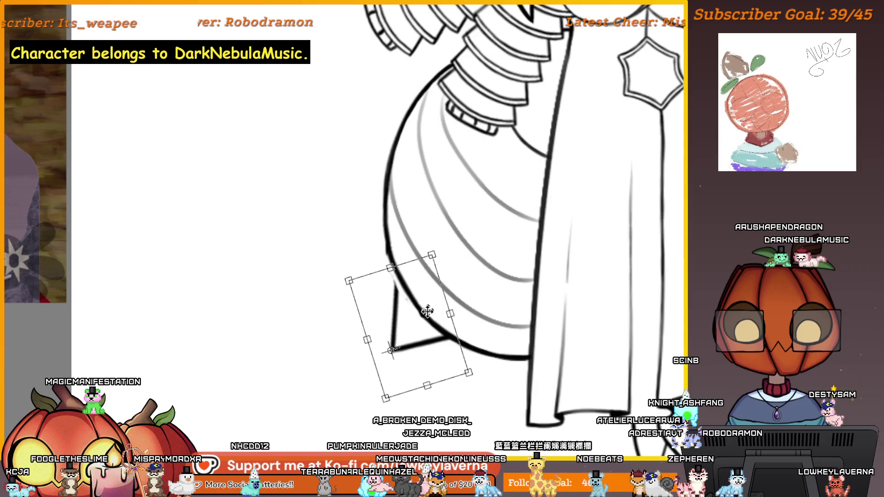
mouse_move(428, 312)
left_mouse_down()
mouse_move(430, 325)
mouse_move(427, 299)
left_mouse_up()
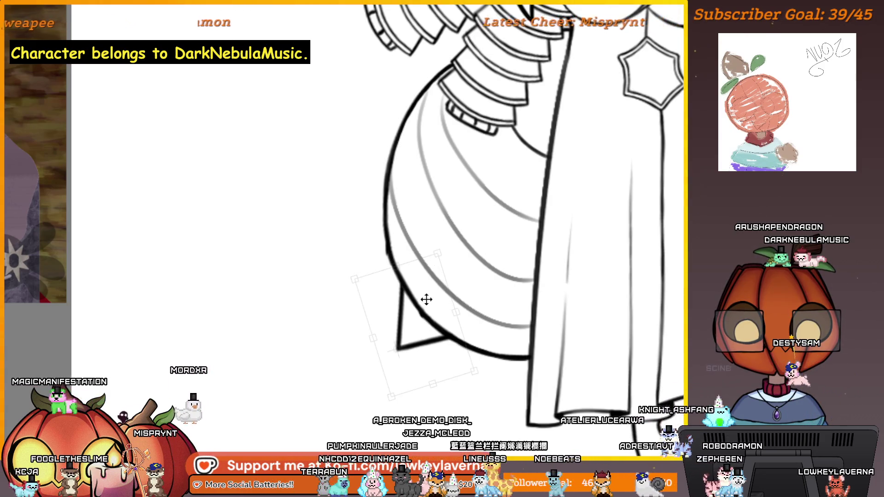
scroll(519, 224, "down", 3)
Move the drawing view beside the reference and flip the canvas back to normal
left_click_drag(519, 224, 467, 274)
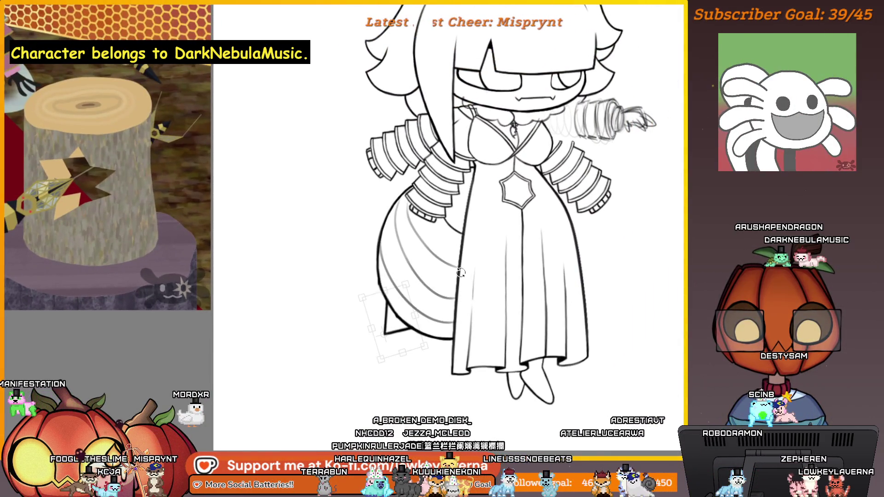
left_click_drag(395, 328, 397, 327)
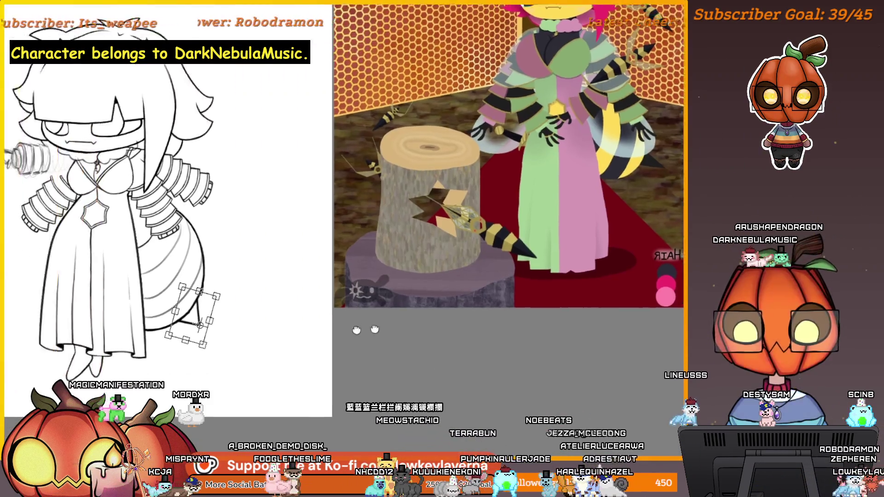
key("m")
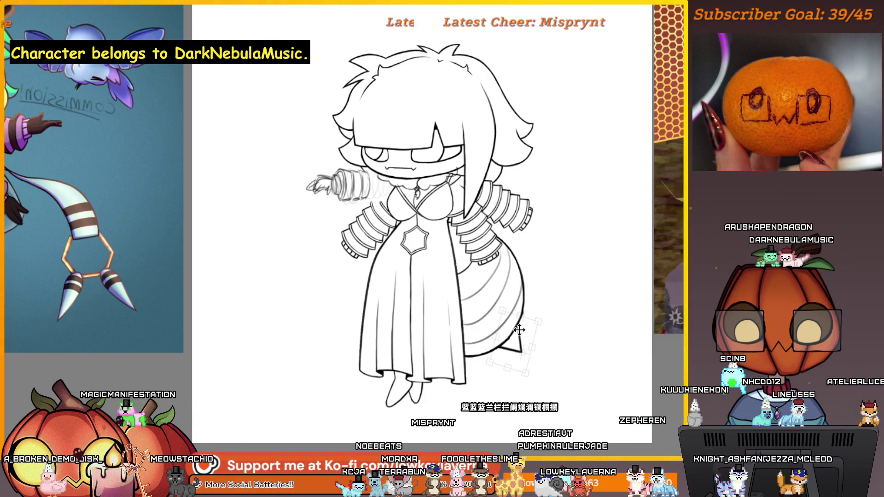
Commit the stinger tip transformation and nudge the view slightly
key("Return")
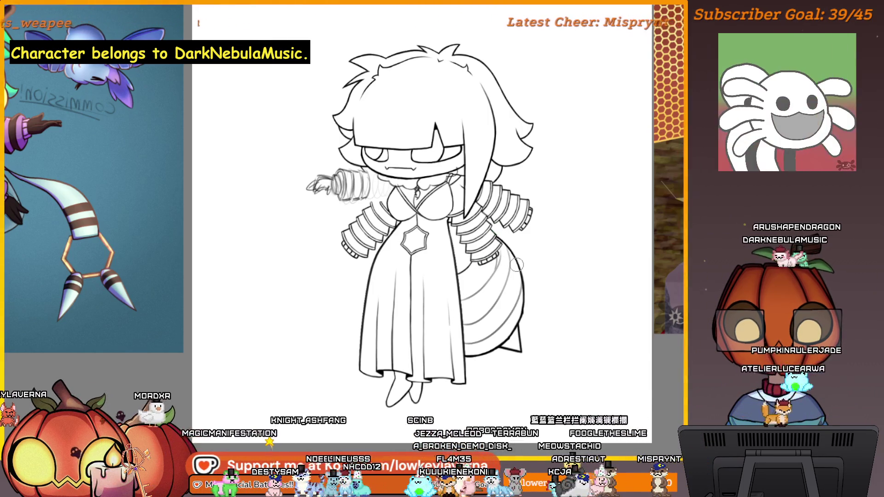
left_click_drag(495, 318, 500, 311)
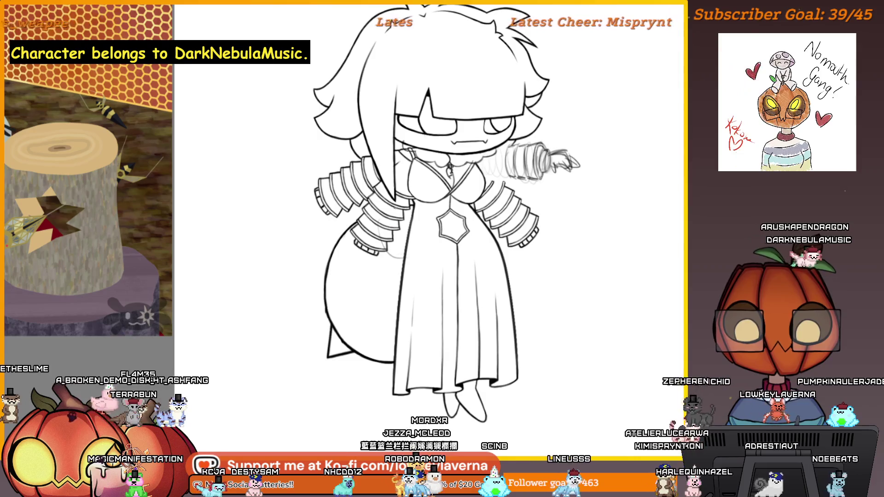
scroll(405, 220, "up", 2)
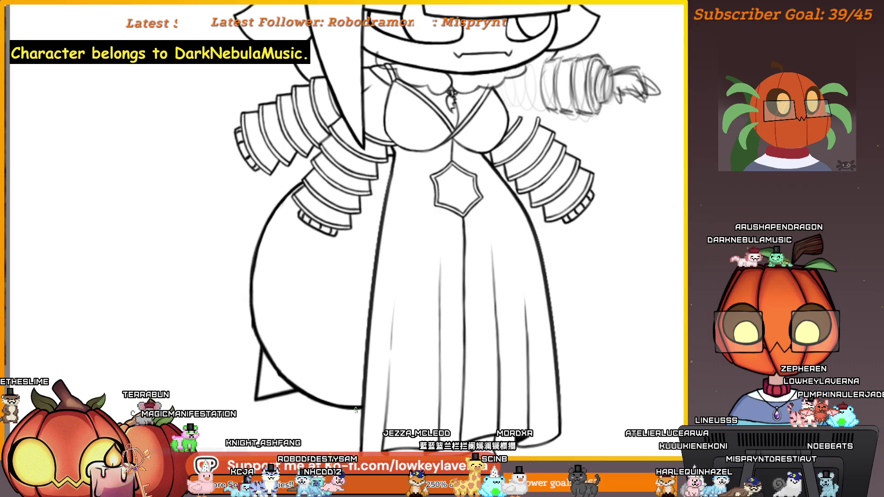
key("ctrl+z")
mouse_move(465, 198)
left_mouse_down()
mouse_move(463, 188)
mouse_move(481, 255)
mouse_move(449, 332)
left_mouse_up()
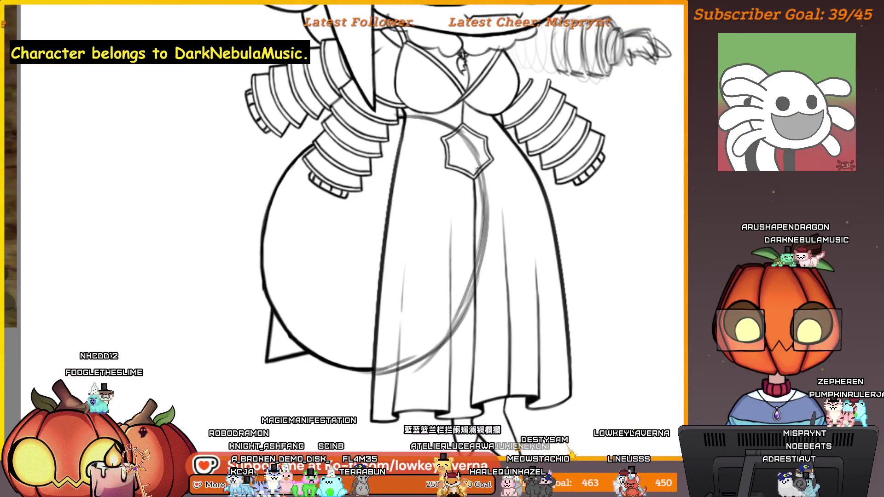
key("ctrl+0")
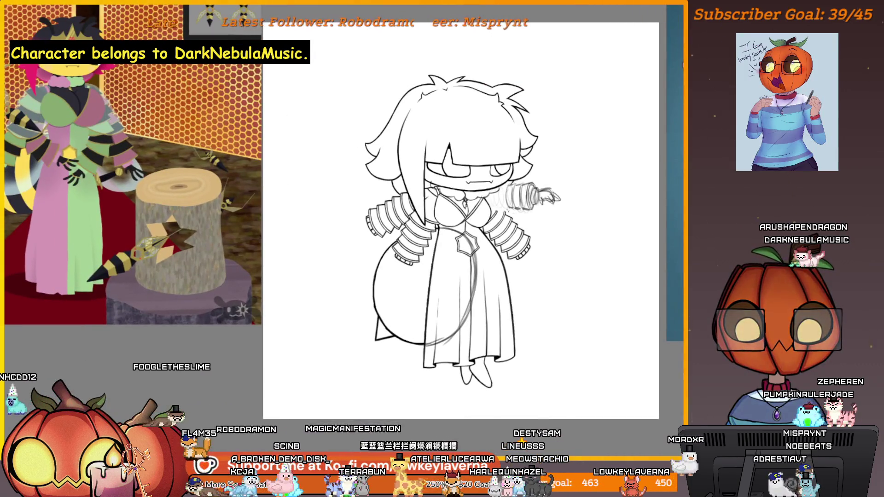
scroll(426, 195, "up", 5)
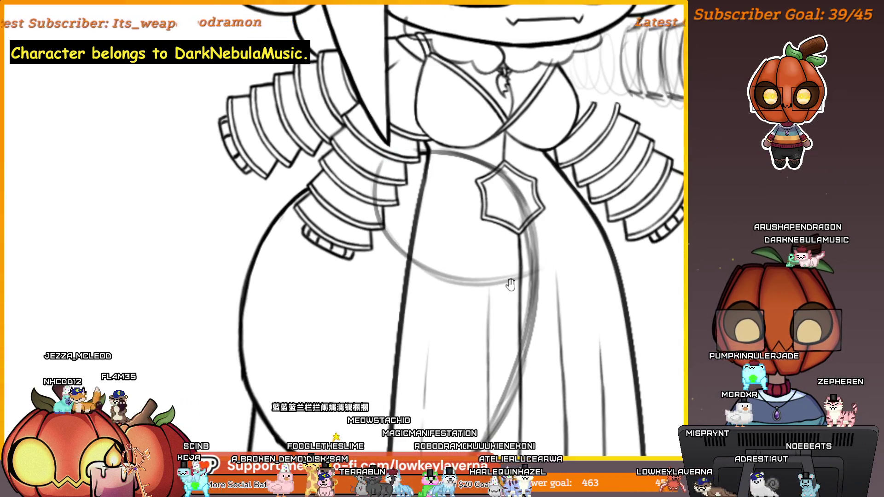
left_click_drag(511, 284, 528, 257)
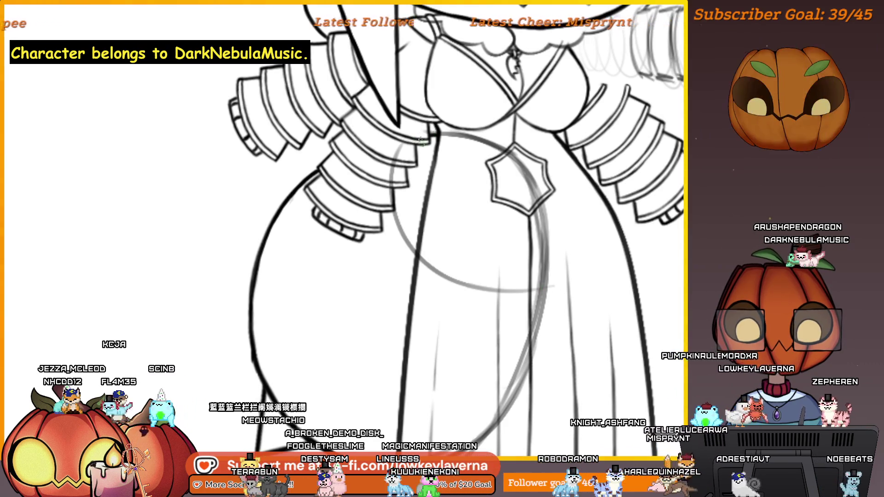
key("ctrl+minus")
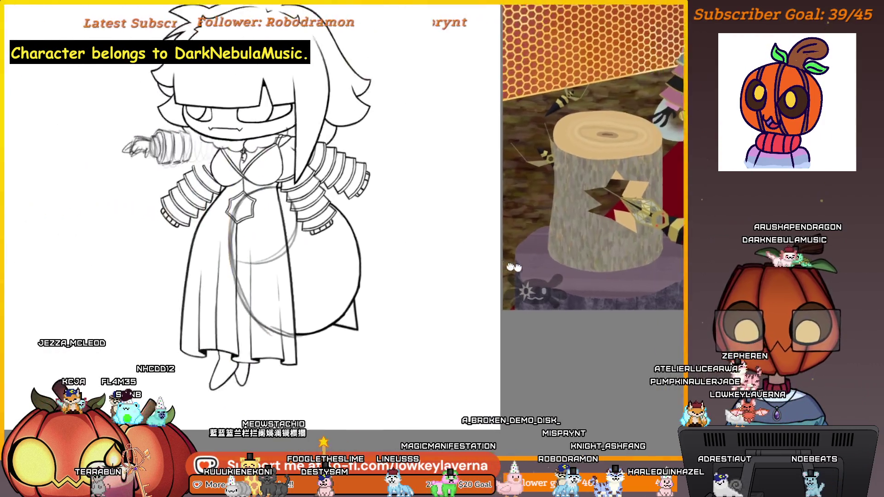
scroll(495, 262, "up", 5)
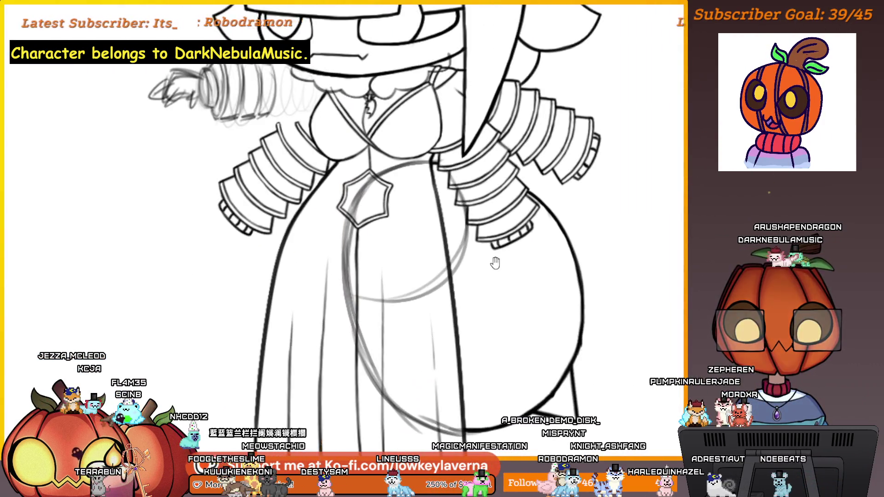
left_click_drag(495, 262, 475, 238)
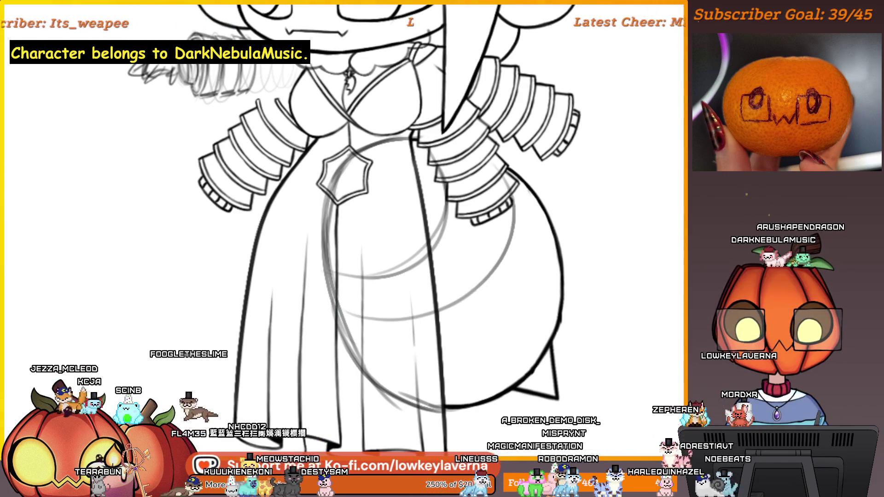
left_click_drag(539, 220, 520, 178)
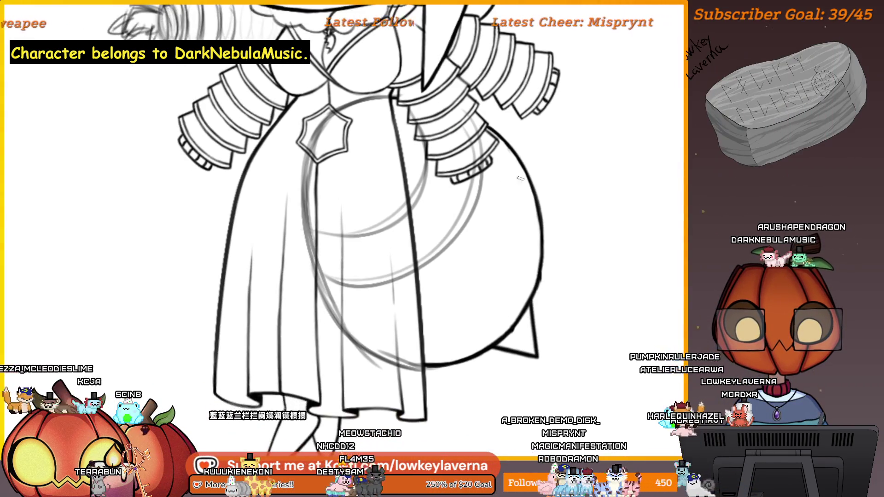
left_click_drag(539, 225, 522, 205)
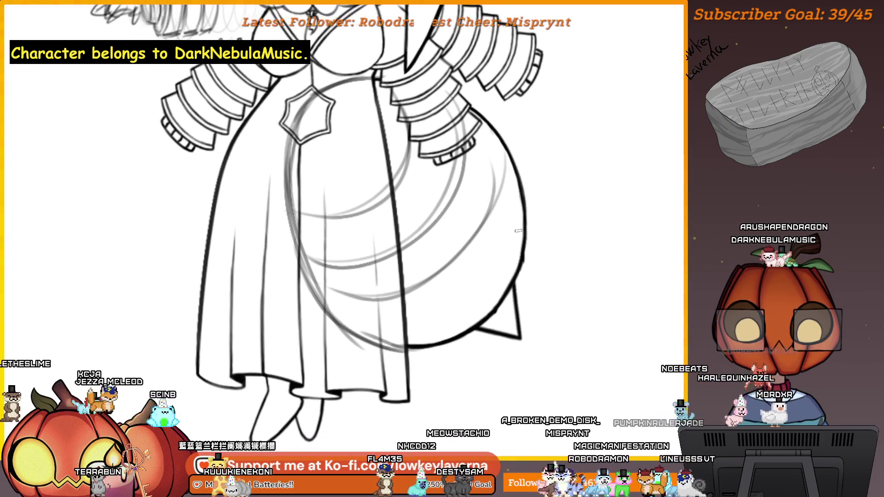
scroll(543, 154, "down", 2)
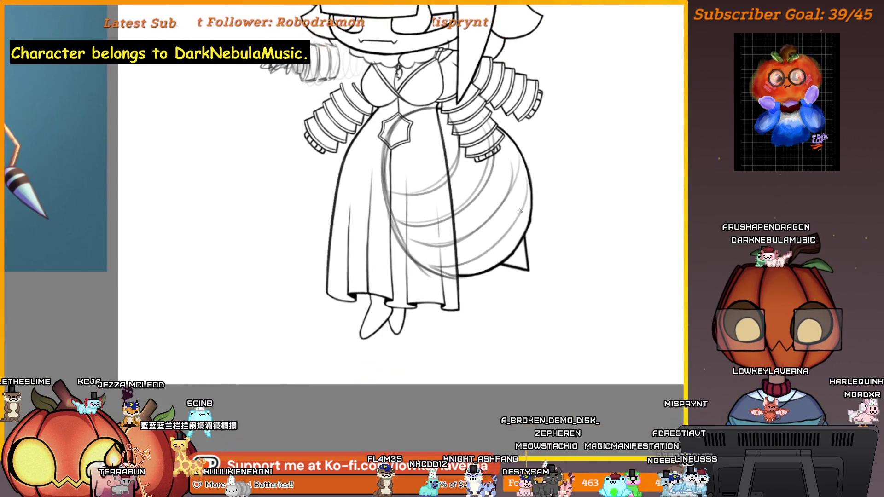
scroll(529, 202, "down", 3)
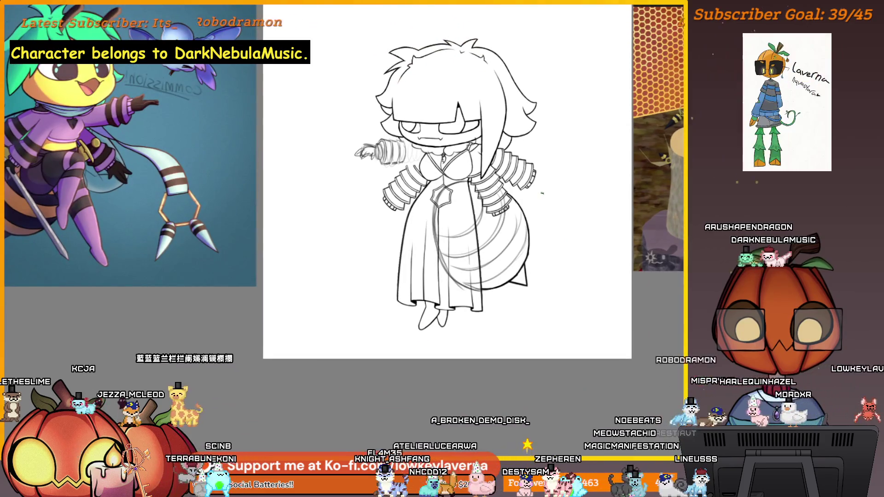
Erase the leftover sketch lines inside the lower robe, then zoom in on the sleeve area
left_click_drag(546, 169, 551, 194)
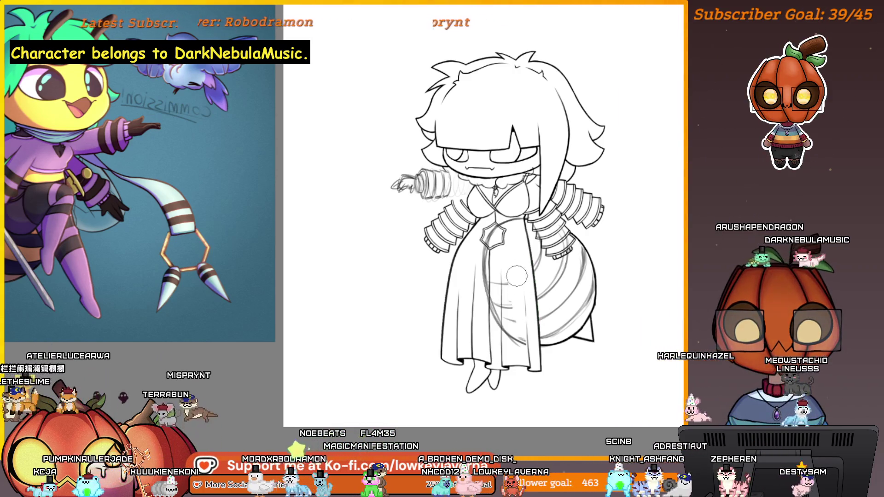
left_click_drag(520, 281, 488, 322)
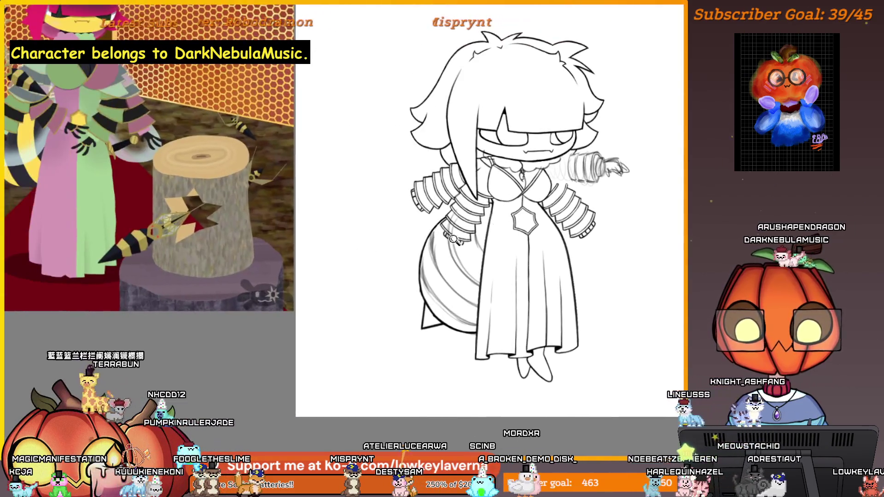
left_click_drag(454, 239, 523, 266)
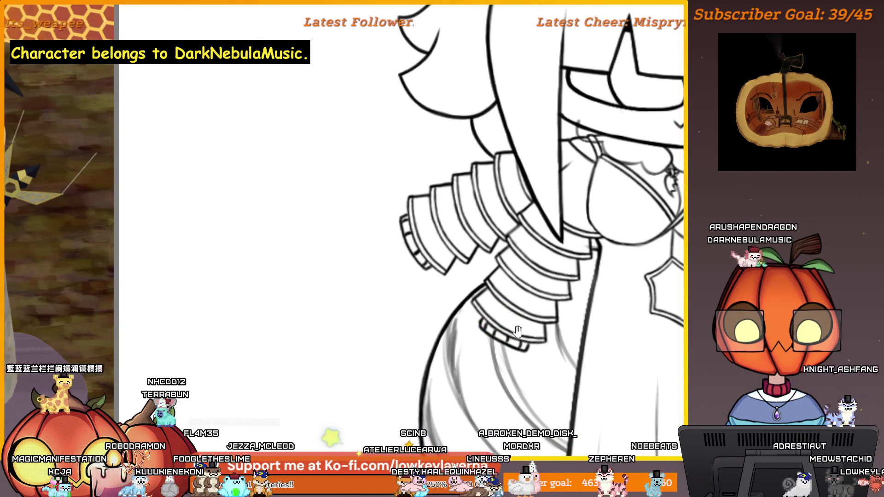
Mirror the canvas, zoom in, and trace a first stroke along the grey curve under the sleeve
left_click_drag(518, 331, 486, 266)
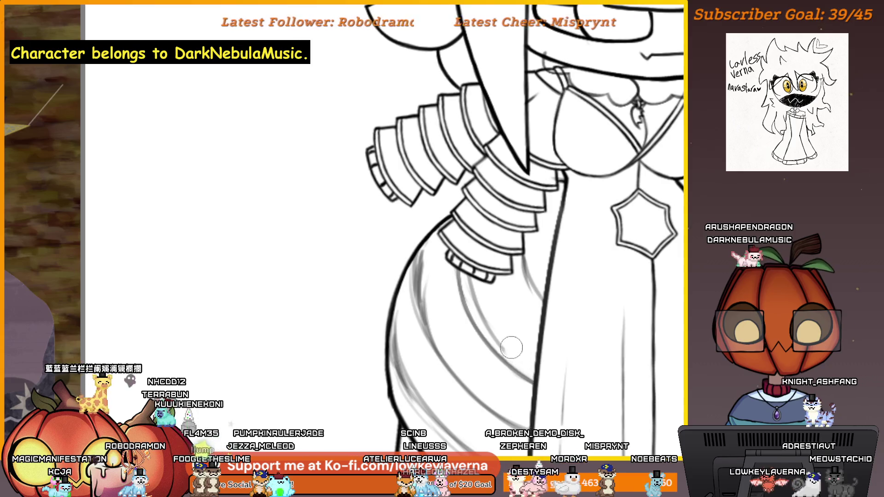
scroll(448, 249, "down", 2)
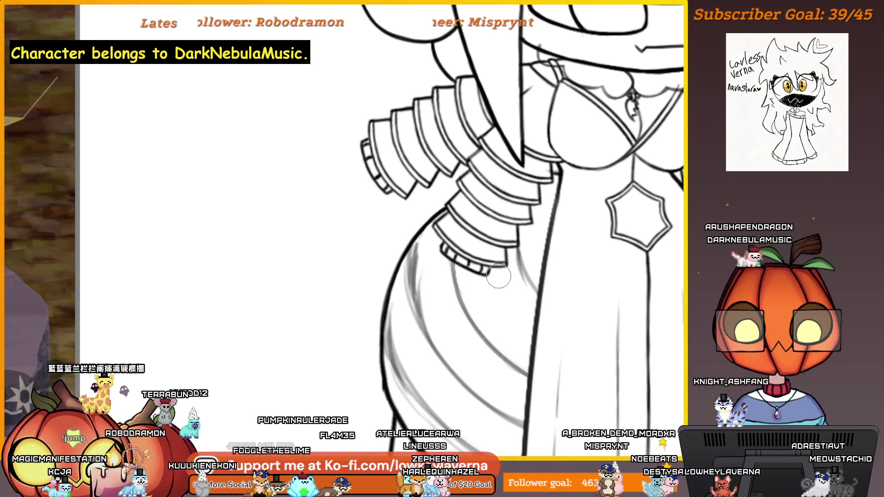
scroll(448, 249, "up", 1)
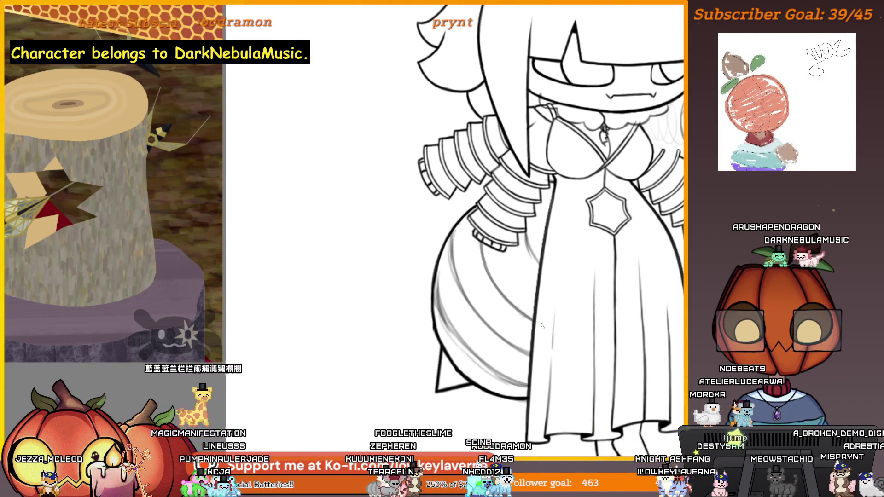
key("h")
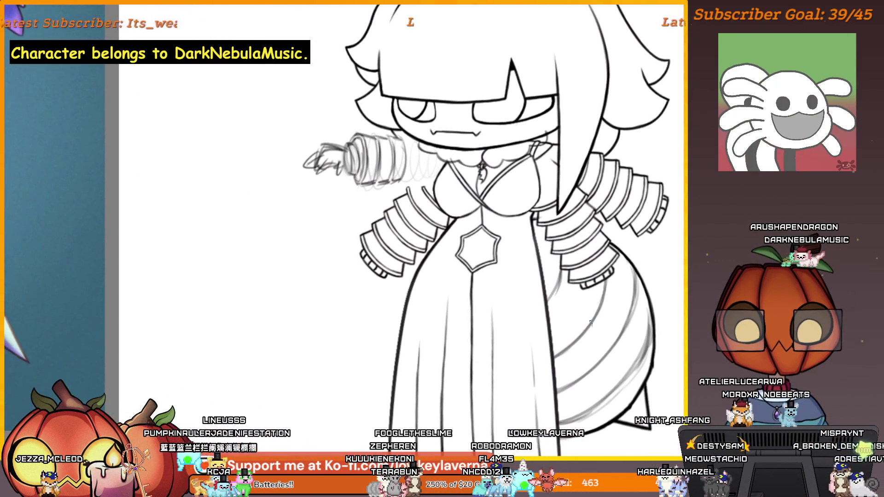
scroll(565, 279, "up", 5)
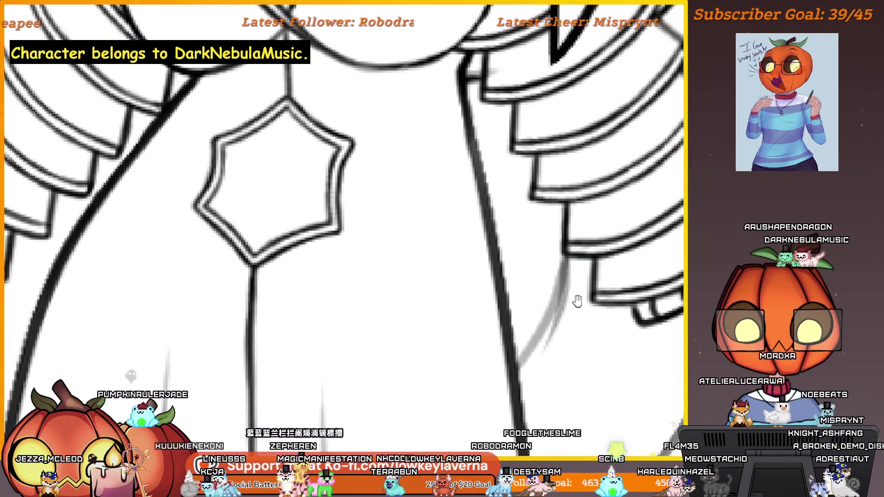
left_click_drag(577, 301, 564, 284)
left_click_drag(567, 242, 512, 339)
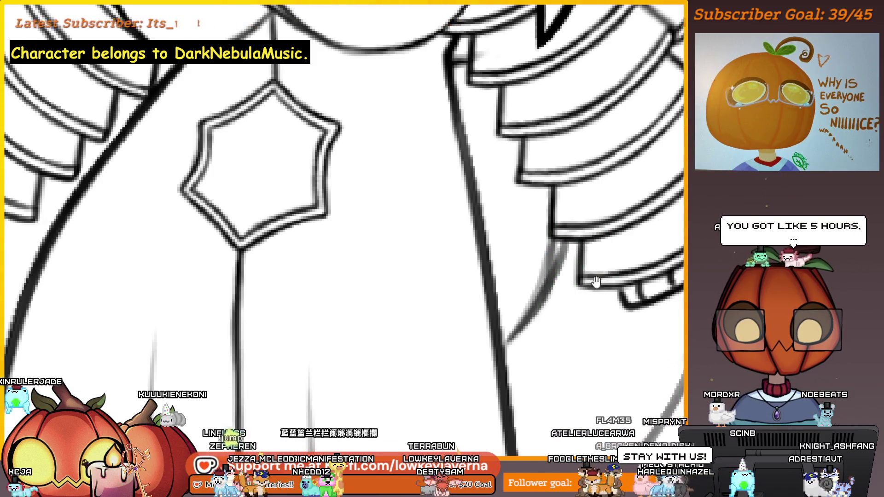
Retrace the abdomen curve below the sleeve as a thick dark line and darken its upper part
left_click_drag(601, 263, 586, 279)
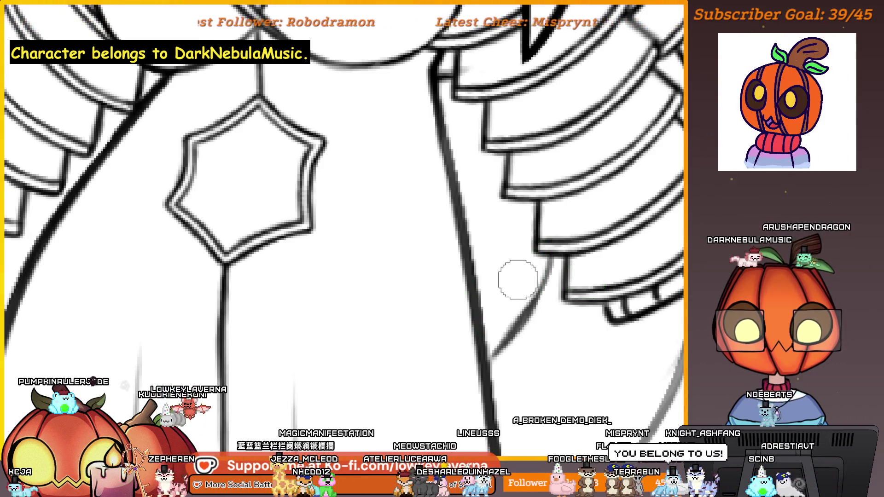
left_click_drag(507, 294, 532, 273)
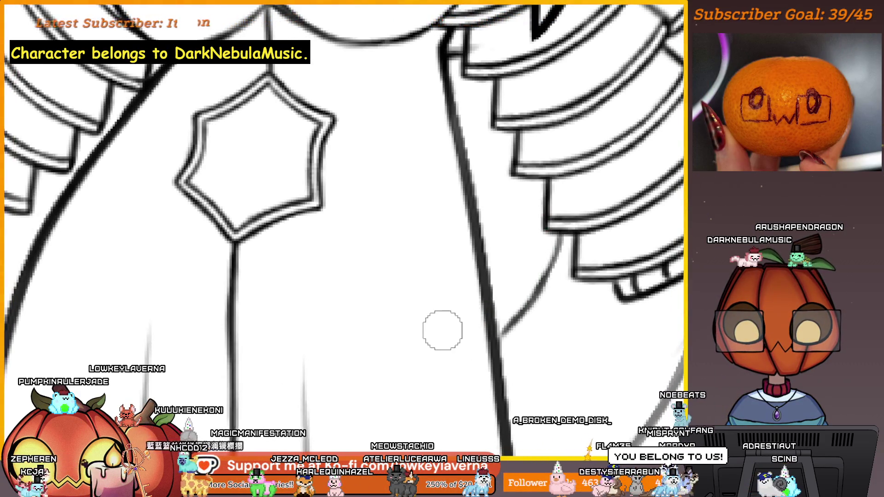
scroll(568, 258, "up", 3)
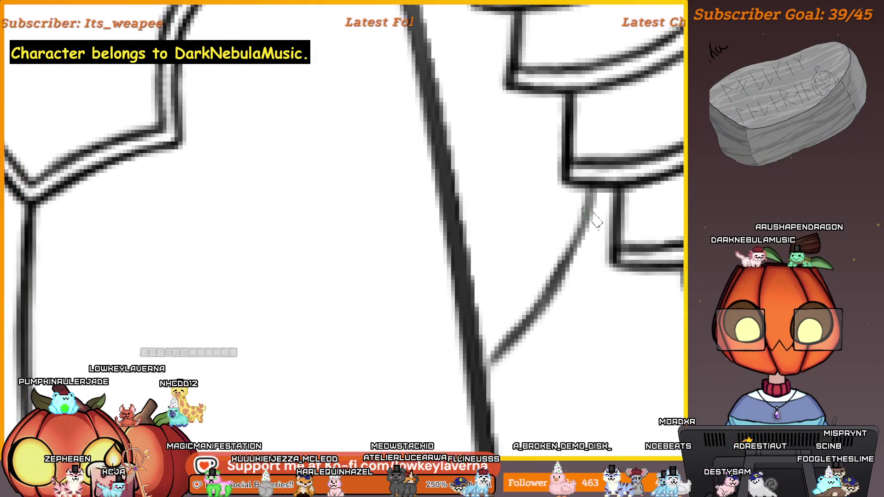
mouse_move(594, 163)
left_mouse_down()
mouse_move(560, 258)
mouse_move(488, 329)
left_mouse_up()
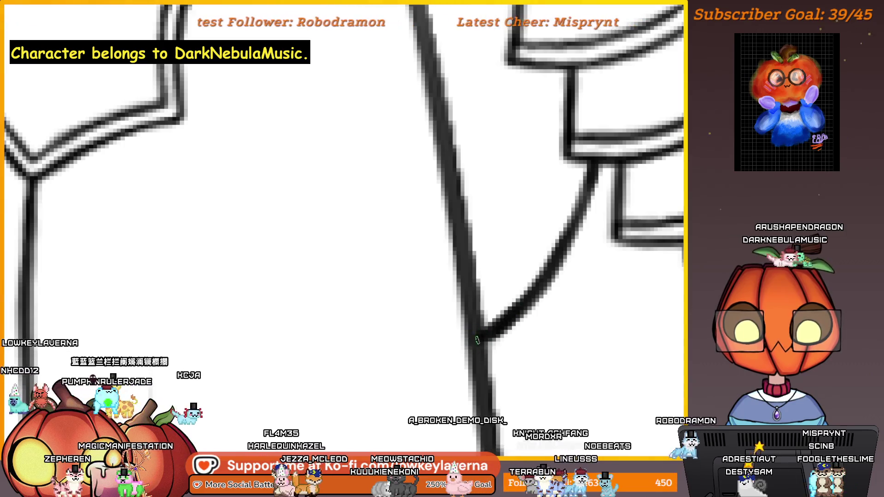
left_click_drag(540, 284, 591, 182)
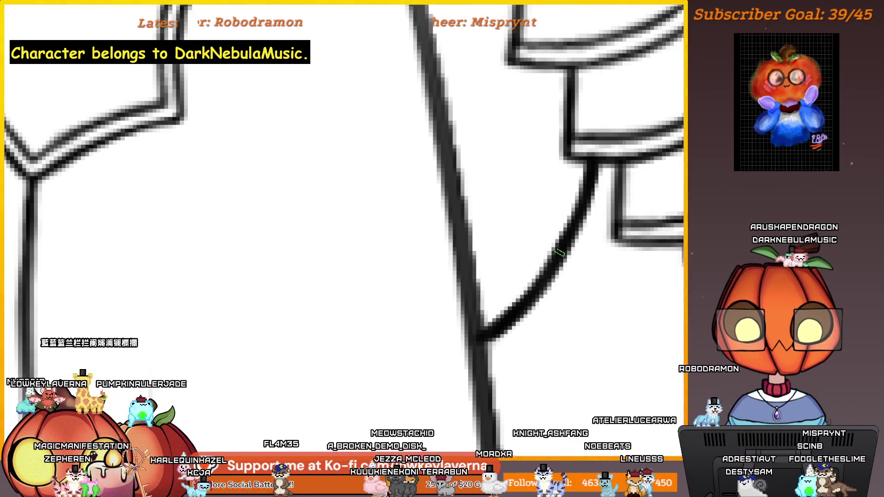
scroll(517, 263, "down", 3)
scroll(496, 247, "down", 5)
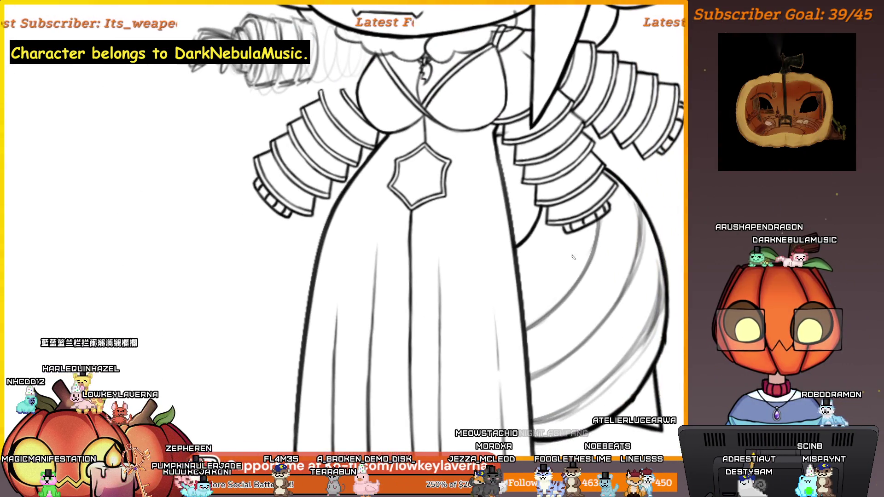
Mirror the canvas view and frame the collar and body outline
scroll(594, 233, "up", 6)
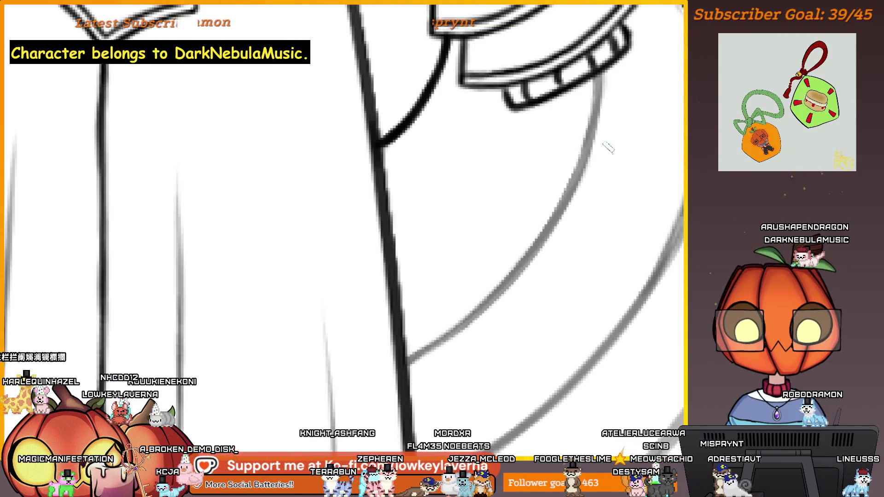
scroll(608, 146, "up", 3)
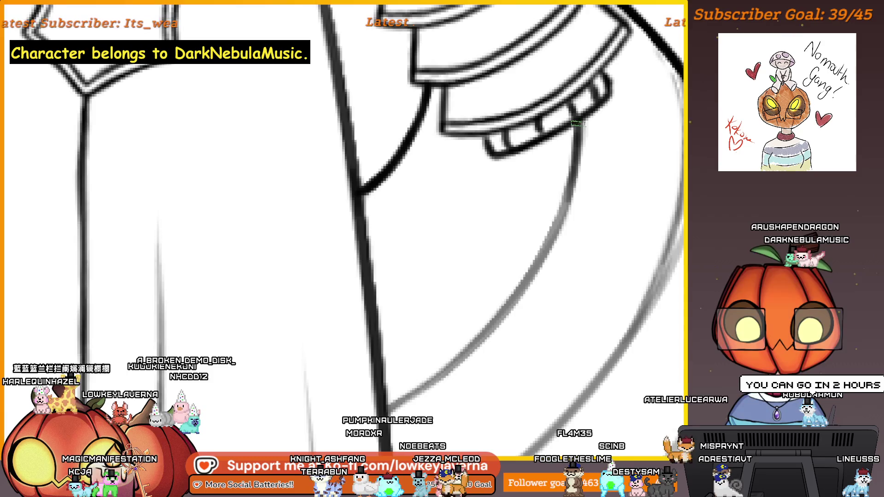
scroll(534, 276, "down", 3)
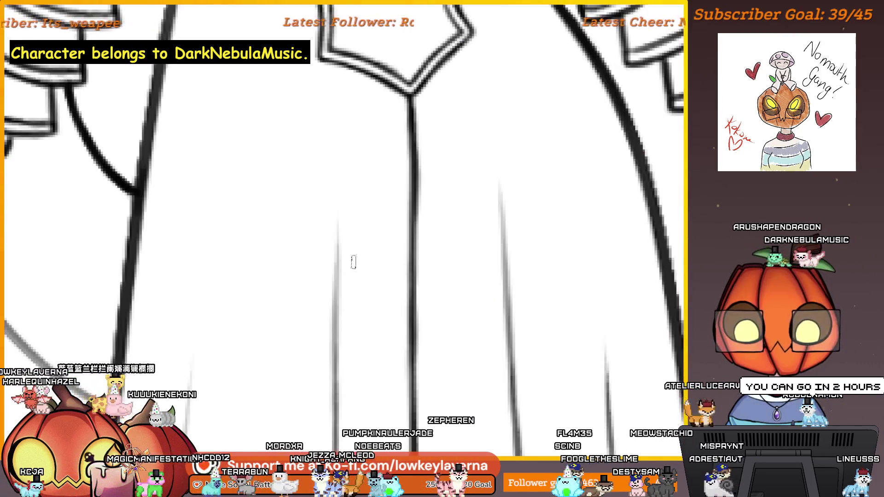
mouse_move(394, 217)
left_mouse_down()
mouse_move(368, 215)
mouse_move(448, 221)
mouse_move(455, 207)
mouse_move(503, 312)
left_mouse_up()
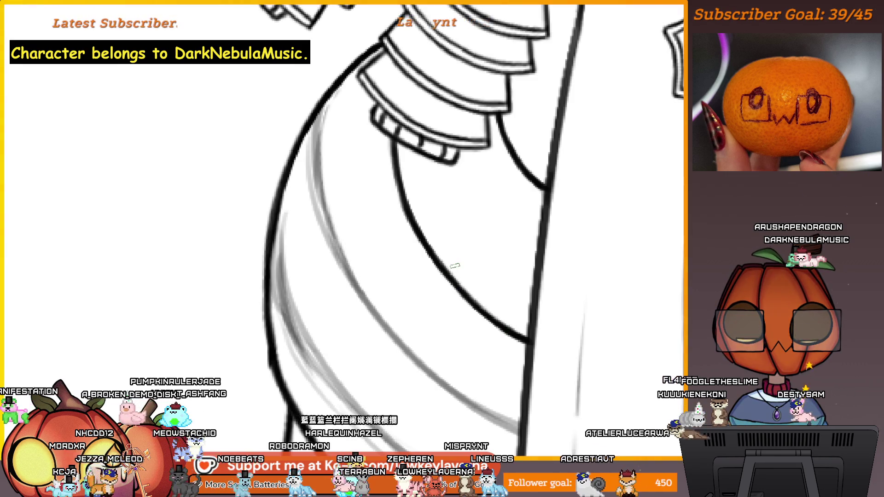
key("h")
left_click_drag(359, 235, 573, 246)
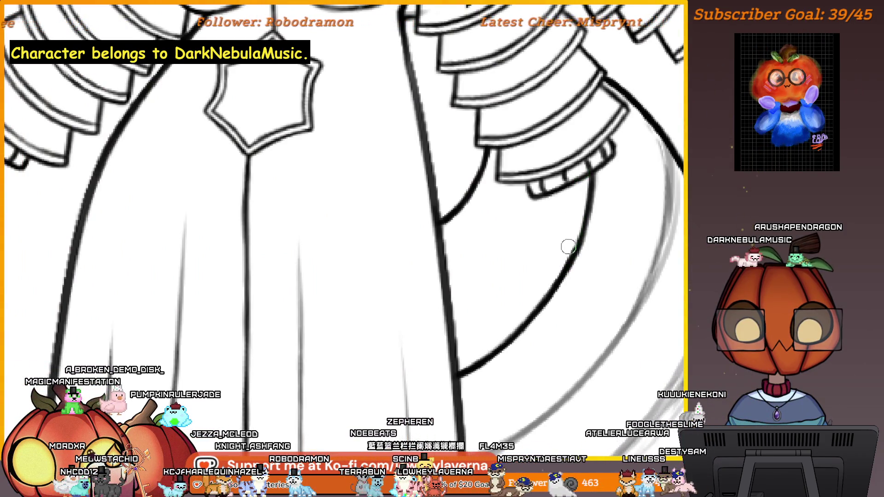
Zoom into the arm and lower abdomen and ink one sketched stripe curve
left_click(588, 316)
left_click_drag(602, 290, 551, 219)
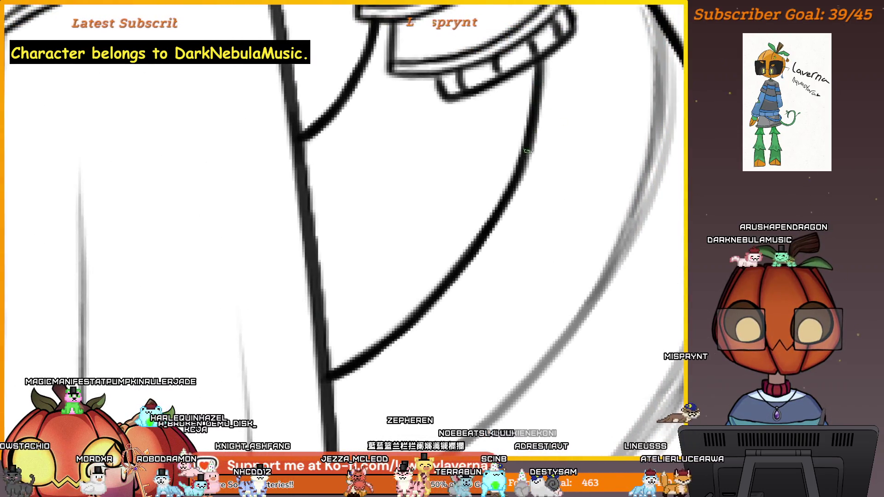
left_click_drag(526, 151, 548, 146)
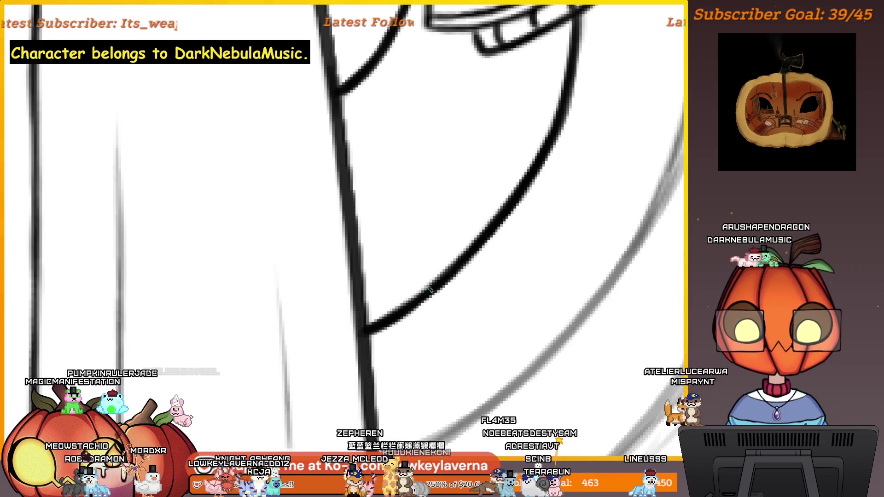
scroll(435, 327, "down", 3)
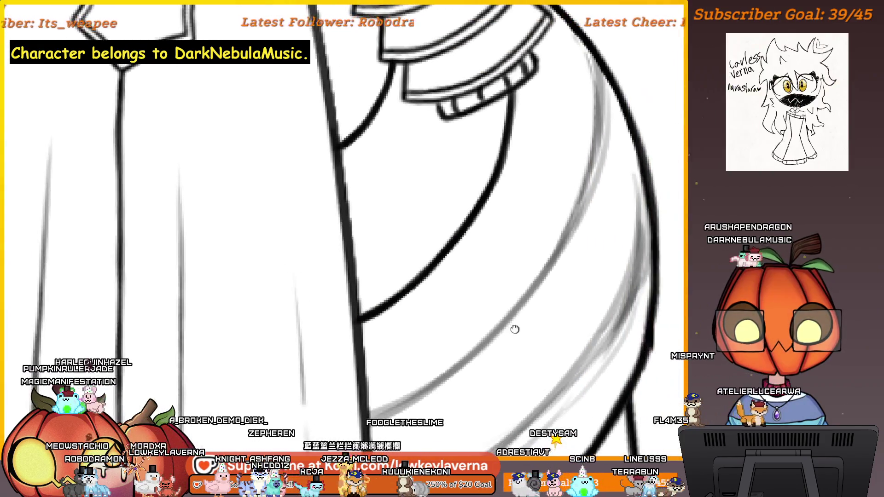
scroll(549, 202, "down", 3)
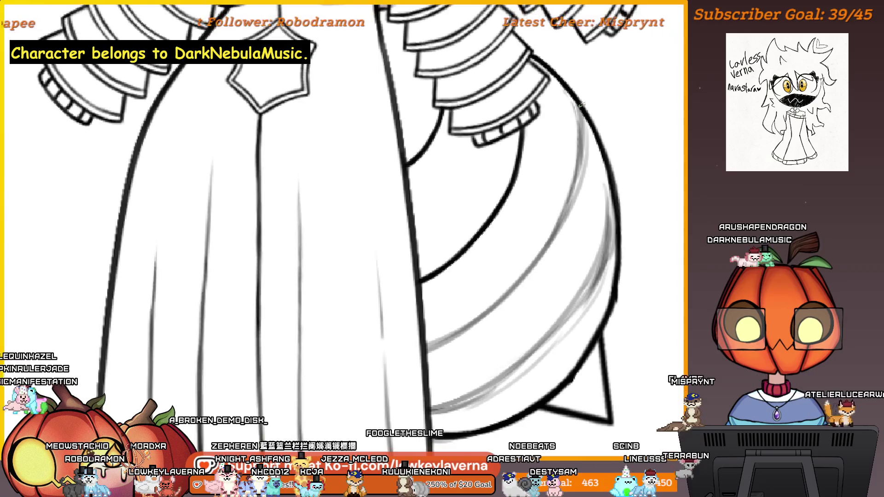
scroll(601, 164, "down", 1)
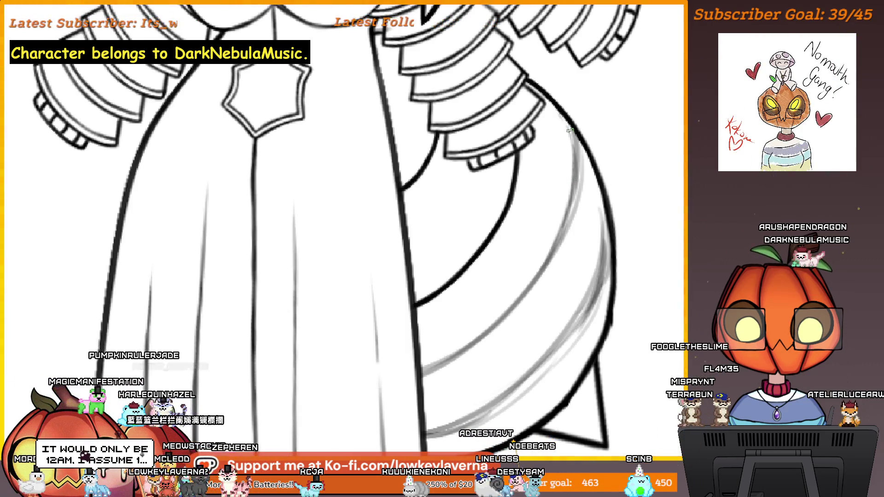
scroll(539, 262, "up", 3)
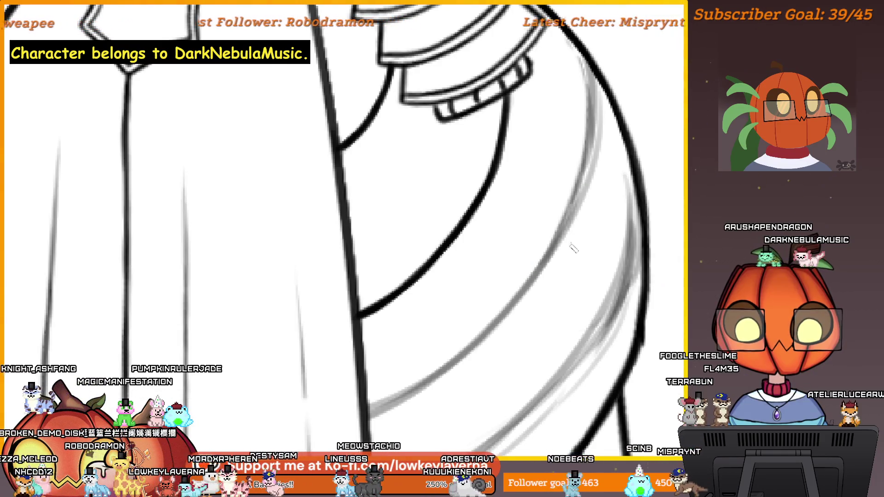
scroll(573, 248, "left", 2)
left_click_drag(623, 81, 596, 226)
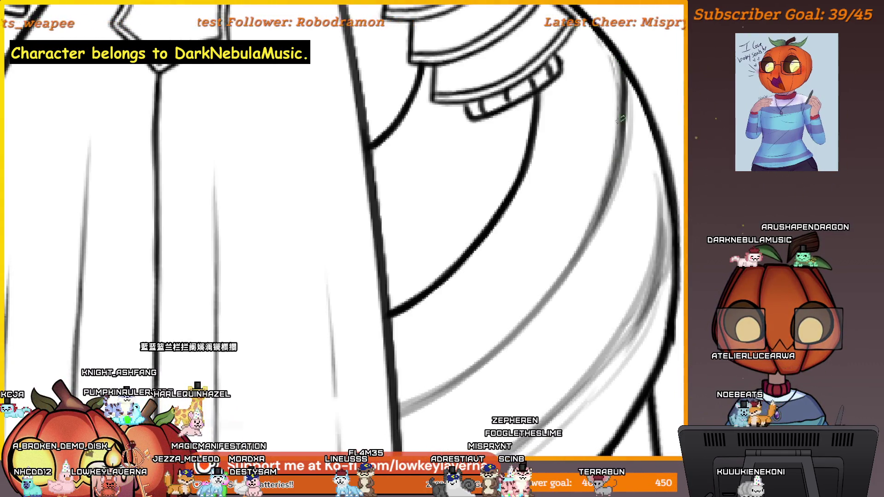
Zoom out and adjust the view to check the whole figure
scroll(589, 181, "down", 2)
scroll(584, 206, "down", 3)
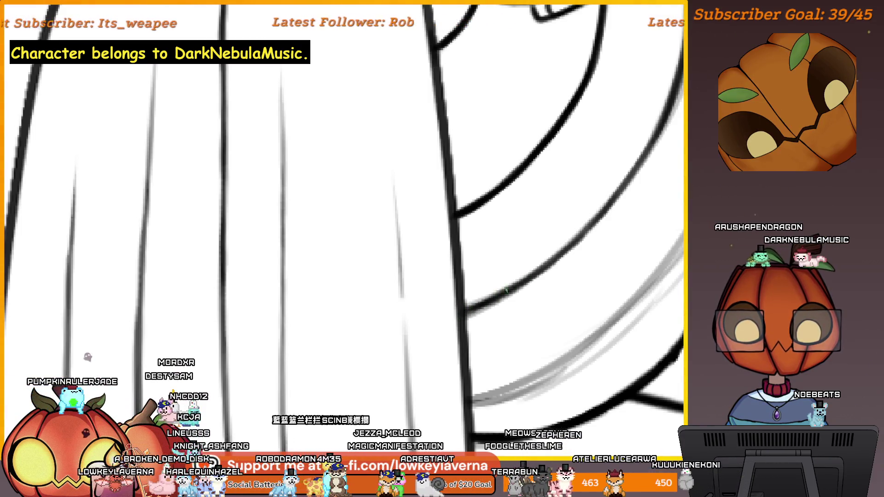
scroll(570, 234, "down", 5)
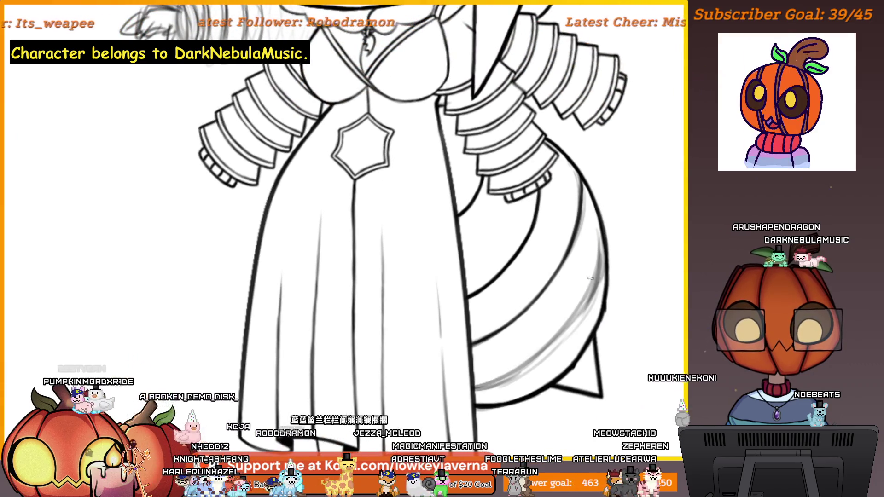
scroll(529, 270, "right", 5)
scroll(137, 249, "left", 10)
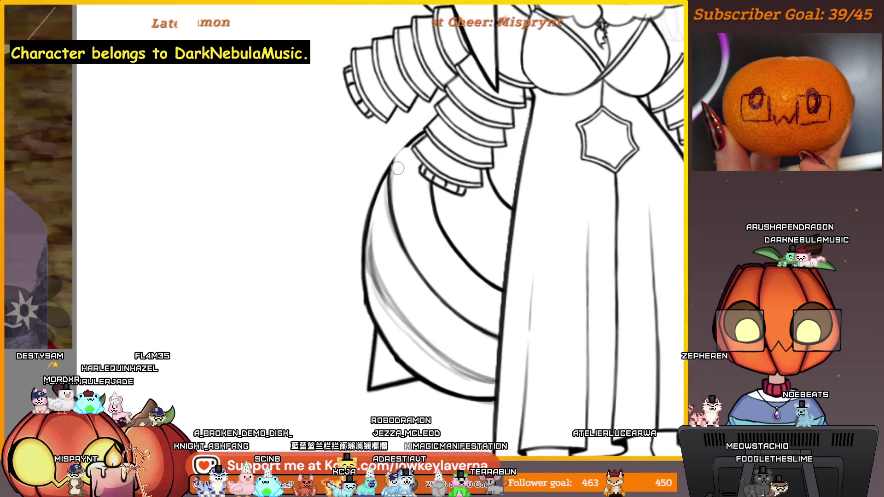
left_click_drag(398, 169, 396, 166)
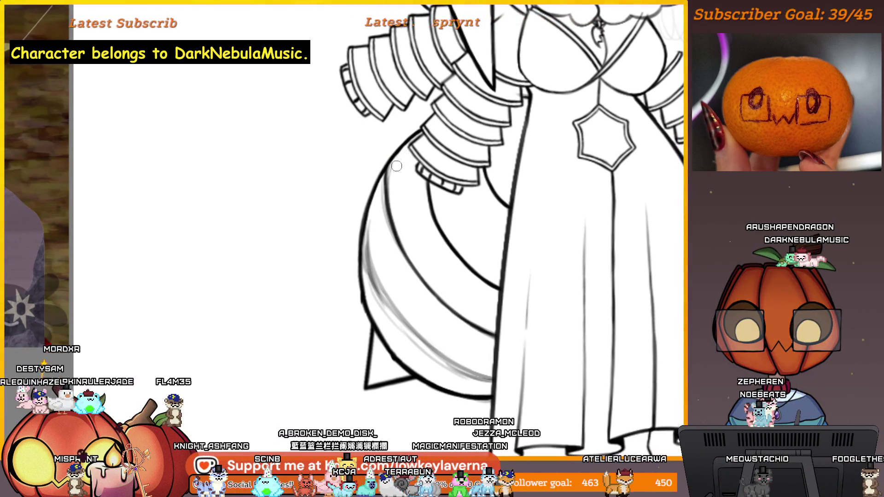
scroll(453, 140, "down", 3)
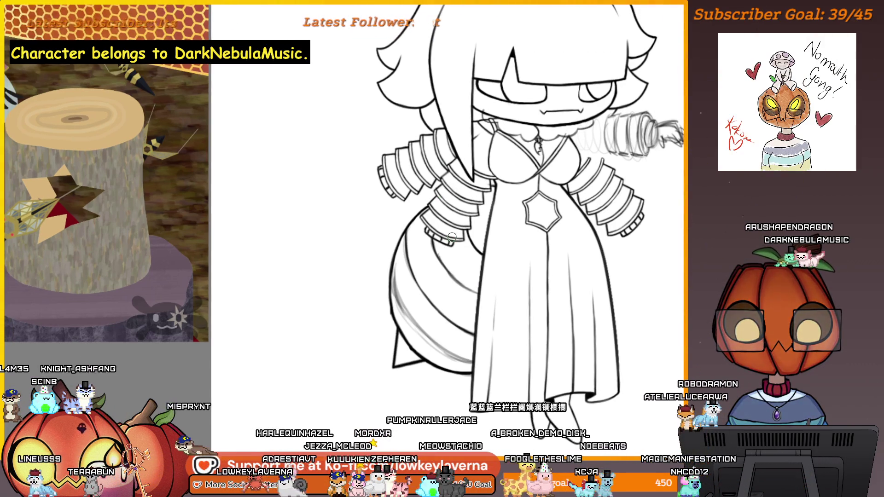
Sketch a zigzag stroke on the lower-left of the robe, then zoom toward the dress's lower right
left_click_drag(468, 349, 430, 318)
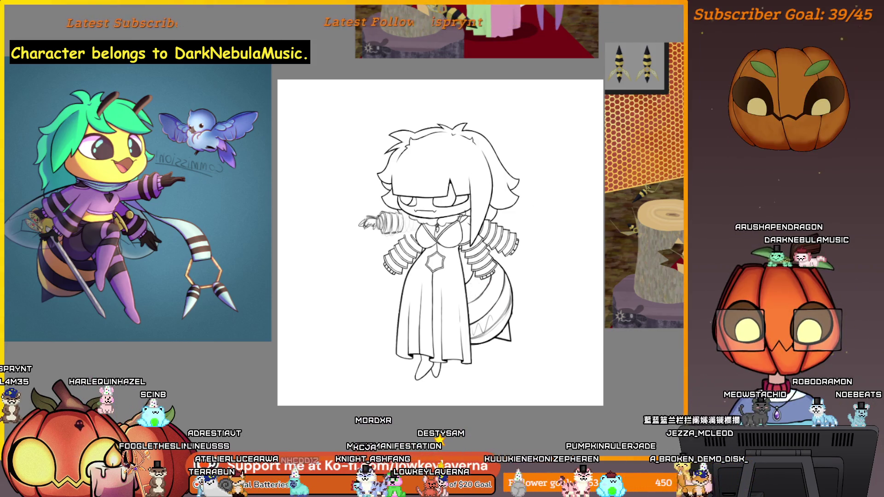
scroll(553, 203, "up", 10)
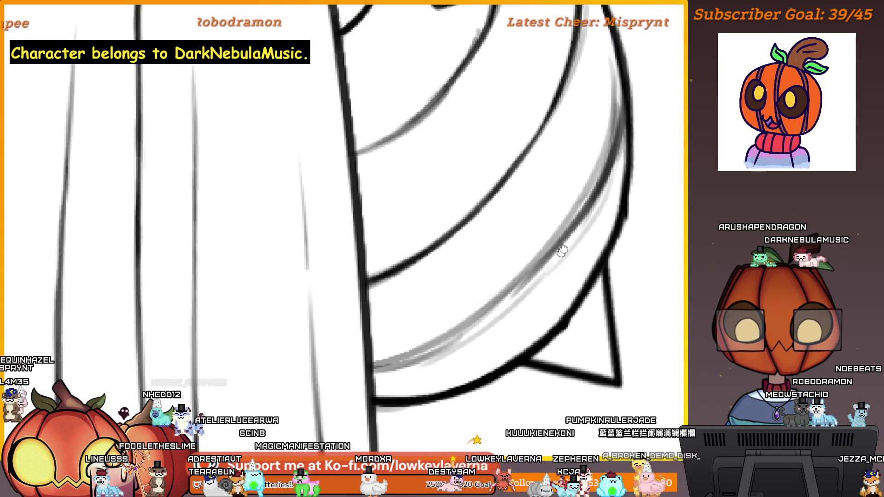
Ink the lower abdomen stripe curve, undo that stroke, and redraw the curve
left_click_drag(387, 343, 507, 299)
key("ctrl+z")
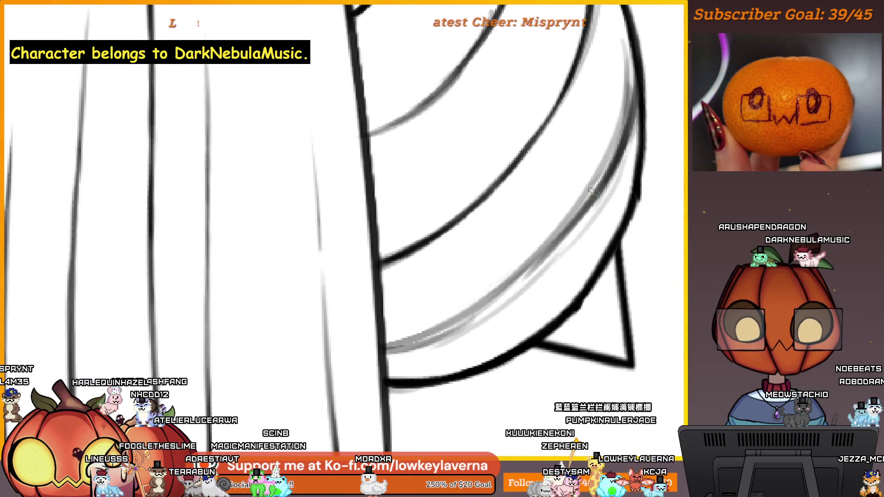
scroll(509, 246, "down", 5)
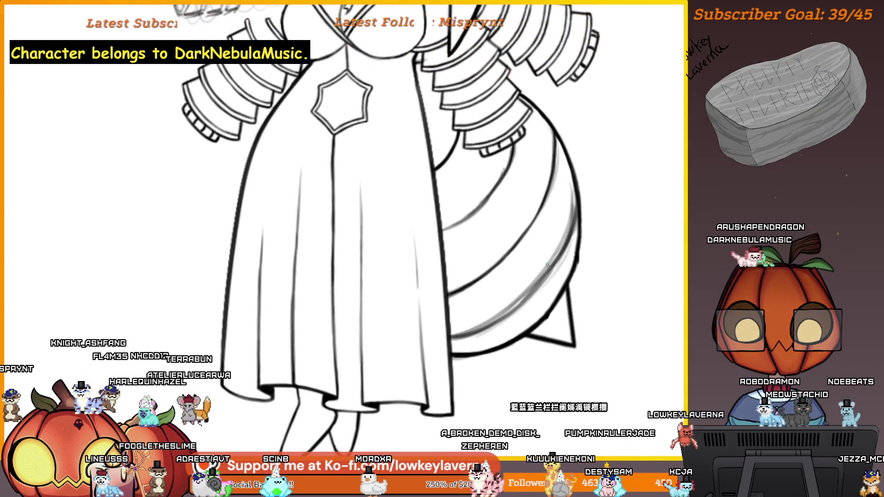
scroll(566, 200, "up", 2)
mouse_move(582, 159)
left_mouse_down()
mouse_move(562, 251)
mouse_move(513, 312)
mouse_move(438, 369)
left_mouse_up()
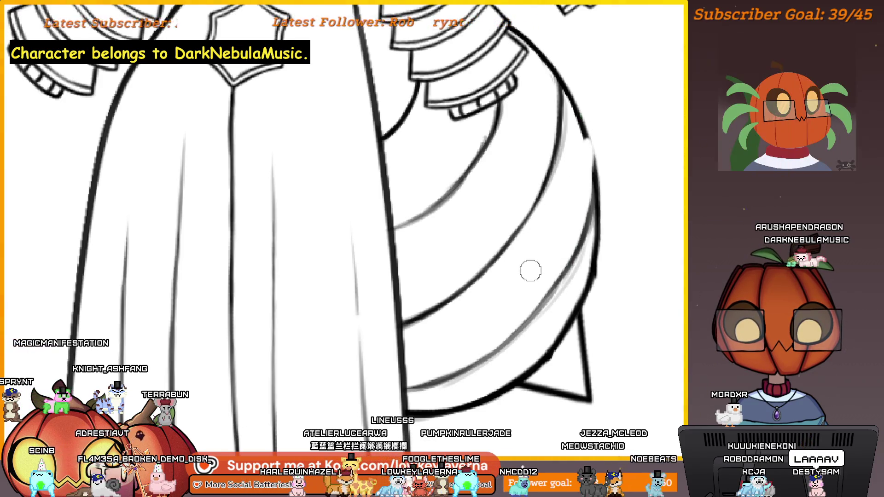
mouse_move(535, 245)
left_mouse_down()
mouse_move(529, 269)
mouse_move(286, 256)
mouse_move(389, 226)
mouse_move(529, 233)
mouse_move(506, 260)
left_mouse_up()
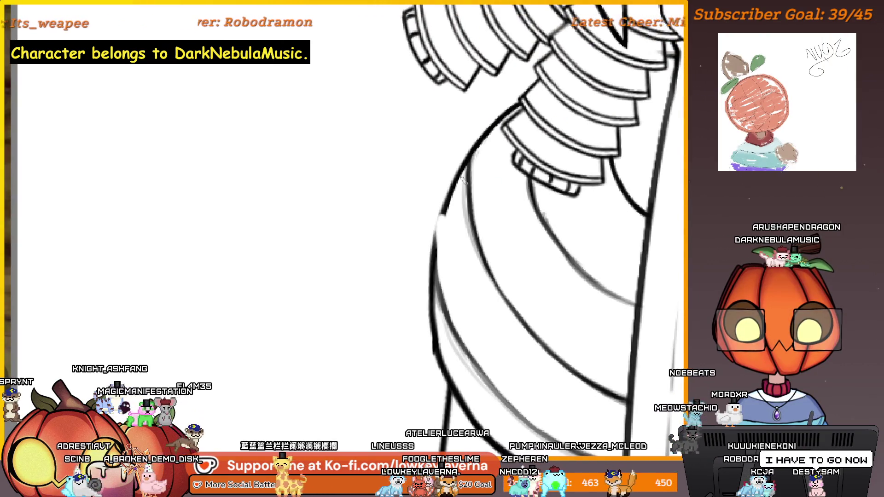
left_click_drag(463, 179, 425, 225)
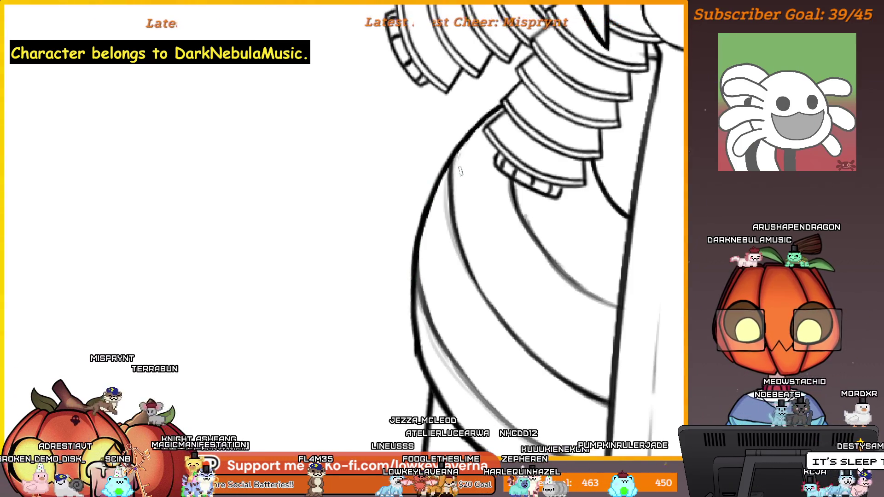
left_click_drag(460, 226, 450, 195)
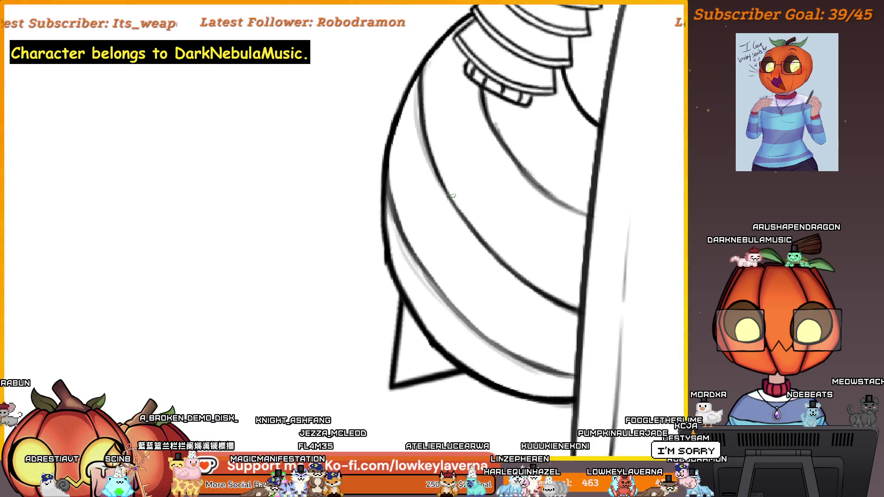
mouse_move(451, 196)
left_mouse_down()
mouse_move(233, 350)
mouse_move(596, 340)
mouse_move(592, 354)
mouse_move(627, 329)
left_mouse_up()
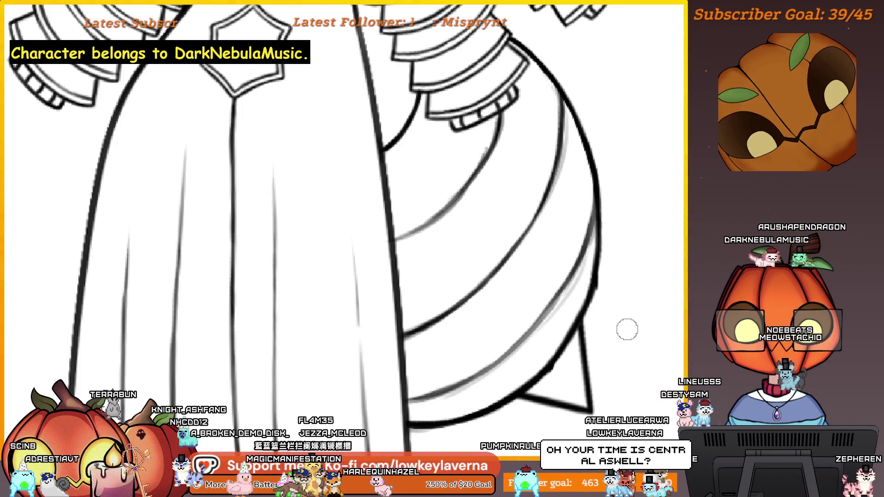
scroll(599, 327, "up", 2)
mouse_move(573, 346)
left_mouse_down()
mouse_move(660, 362)
mouse_move(603, 366)
mouse_move(609, 271)
mouse_move(625, 271)
left_mouse_up()
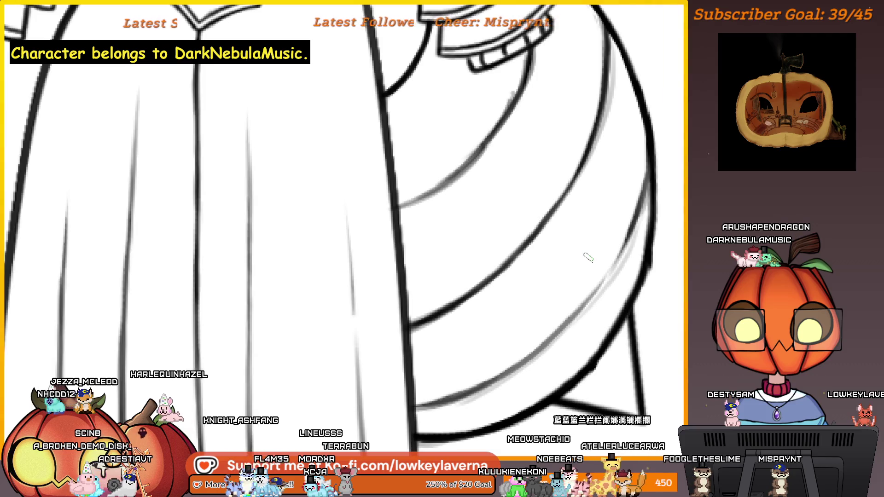
left_click_drag(543, 362, 491, 367)
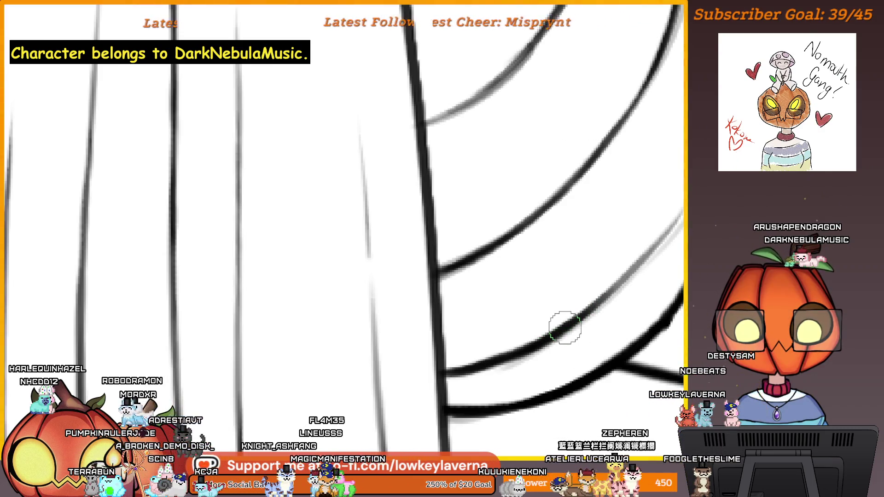
left_click(554, 345)
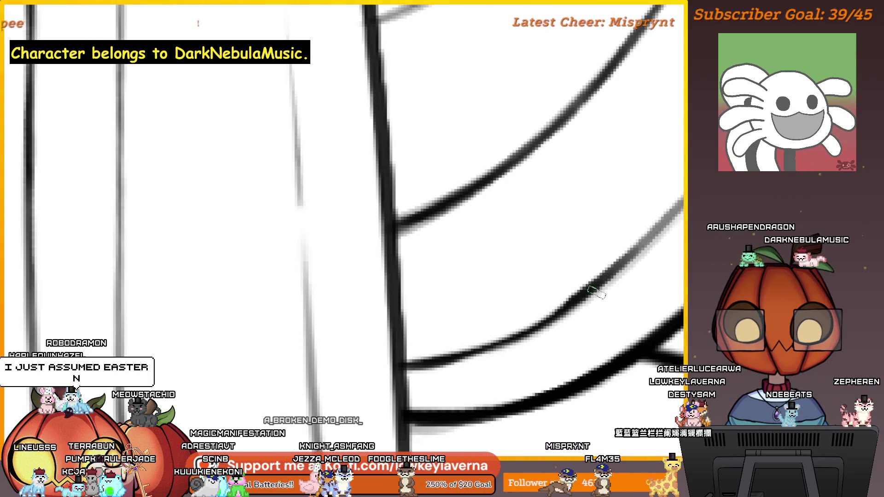
mouse_move(640, 284)
left_mouse_down()
mouse_move(636, 266)
mouse_move(597, 286)
mouse_move(582, 256)
left_mouse_up()
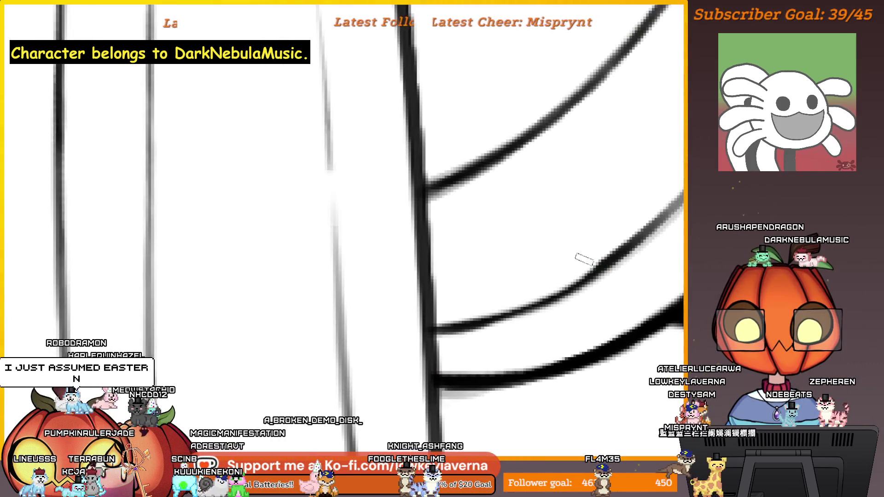
scroll(594, 274, "up", 3)
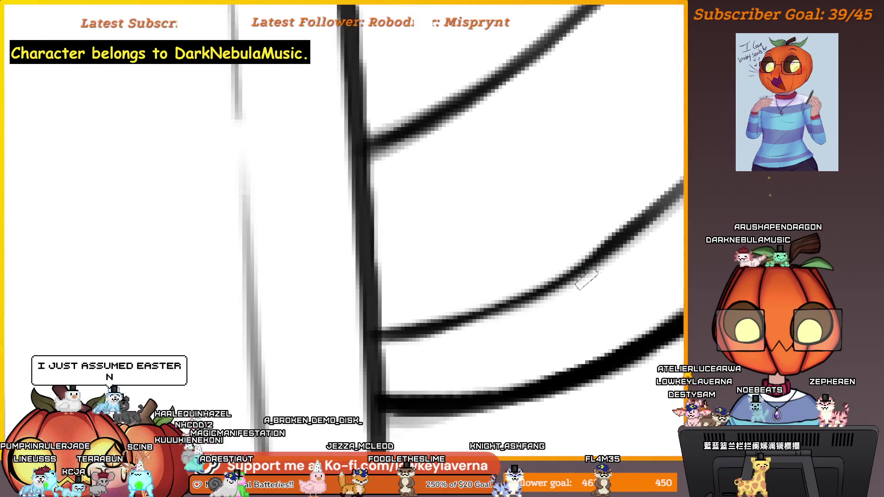
left_click_drag(586, 286, 591, 275)
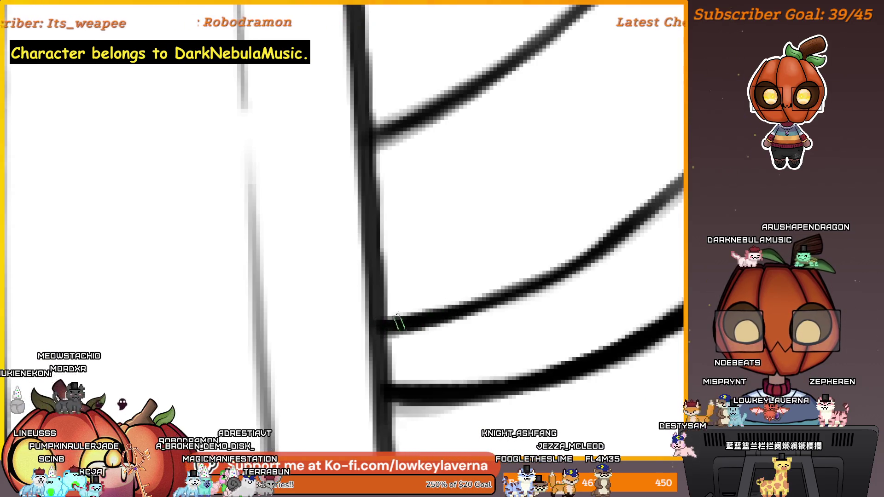
scroll(613, 231, "up", 3)
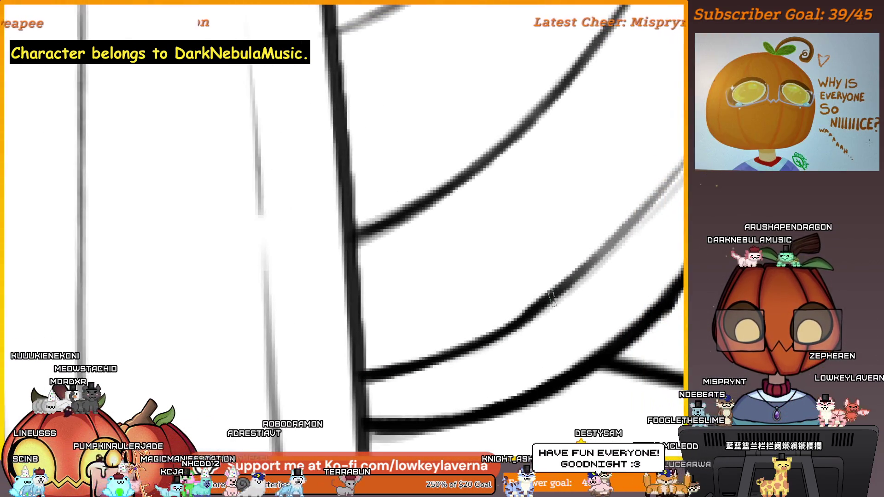
mouse_move(621, 217)
left_mouse_down()
mouse_move(567, 273)
mouse_move(392, 263)
mouse_move(230, 270)
mouse_move(364, 222)
mouse_move(429, 227)
mouse_move(393, 267)
mouse_move(440, 330)
left_mouse_up()
left_click_drag(371, 253, 410, 289)
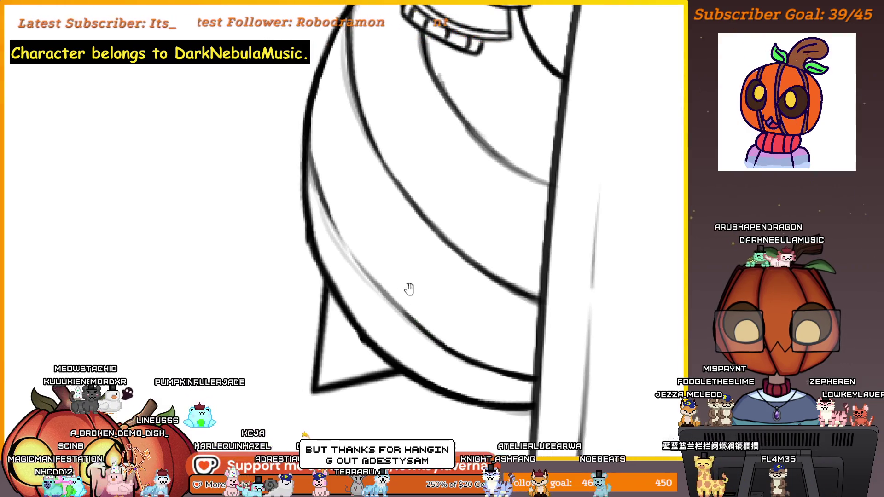
left_click_drag(350, 218, 382, 278)
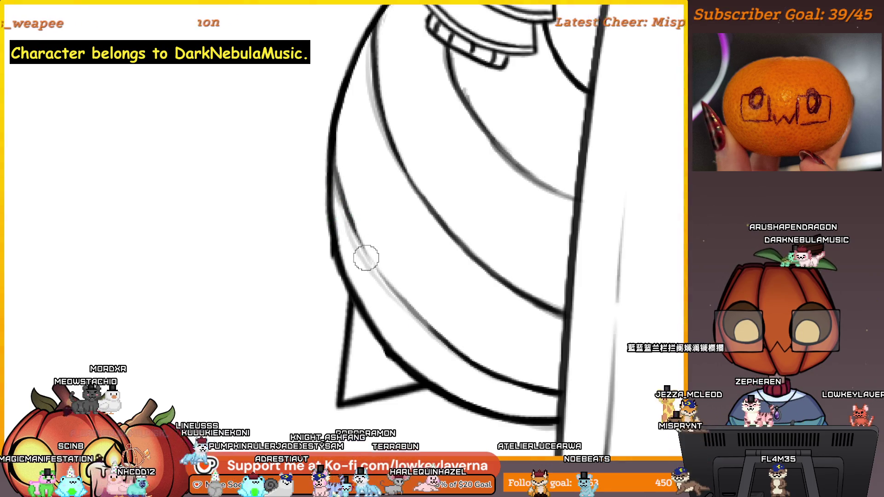
mouse_move(367, 255)
left_mouse_down()
mouse_move(127, 253)
mouse_move(381, 260)
mouse_move(507, 300)
mouse_move(635, 285)
left_mouse_up()
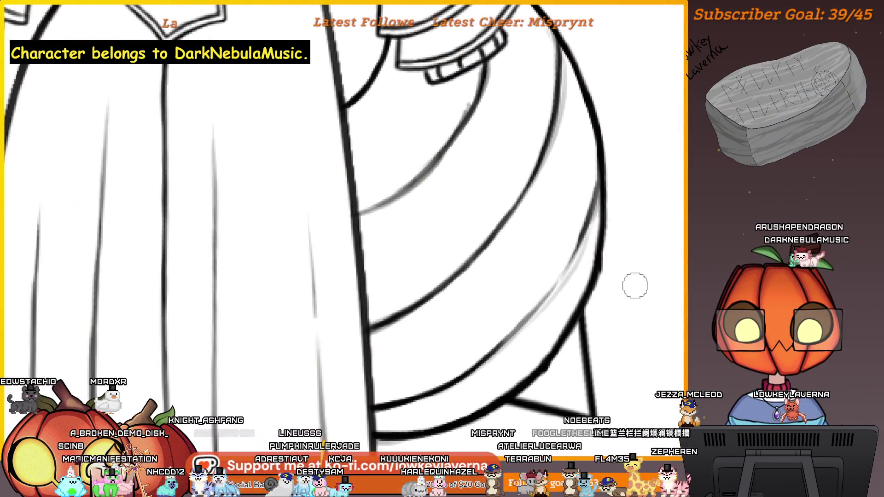
left_click(518, 346)
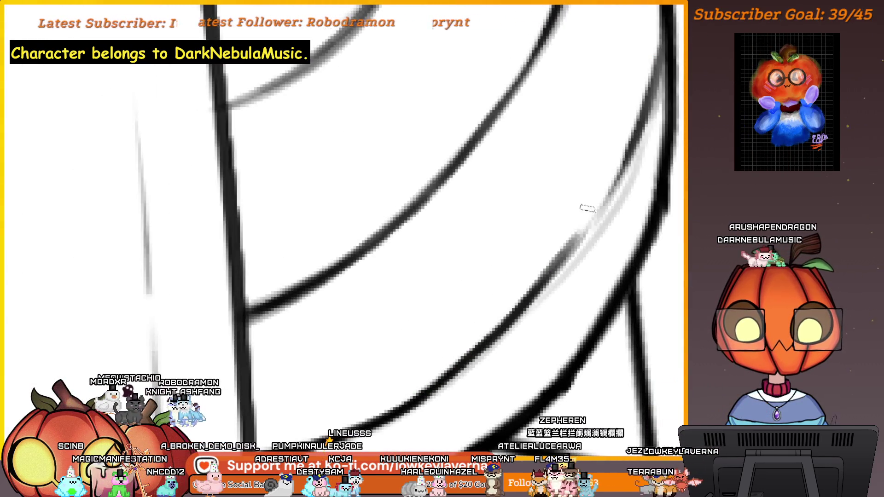
left_click_drag(588, 208, 518, 324)
left_click_drag(574, 205, 609, 80)
left_click_drag(595, 179, 598, 170)
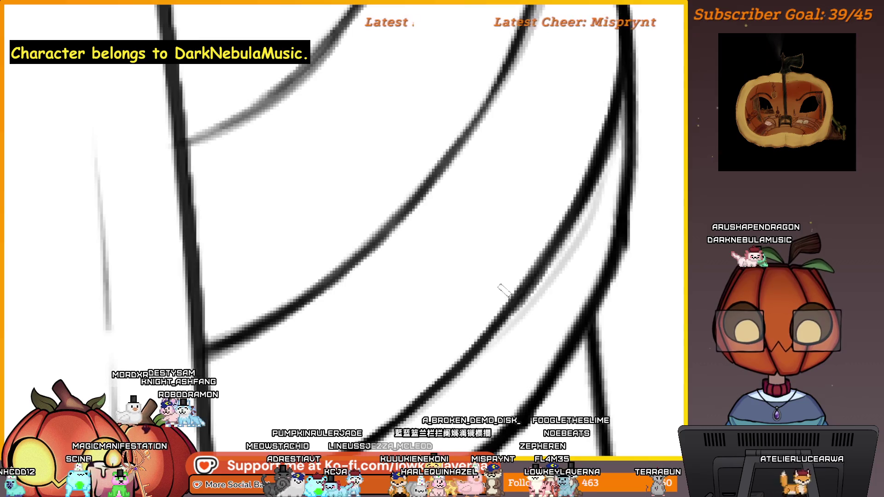
left_click_drag(410, 300, 570, 233)
left_click_drag(519, 302, 545, 283)
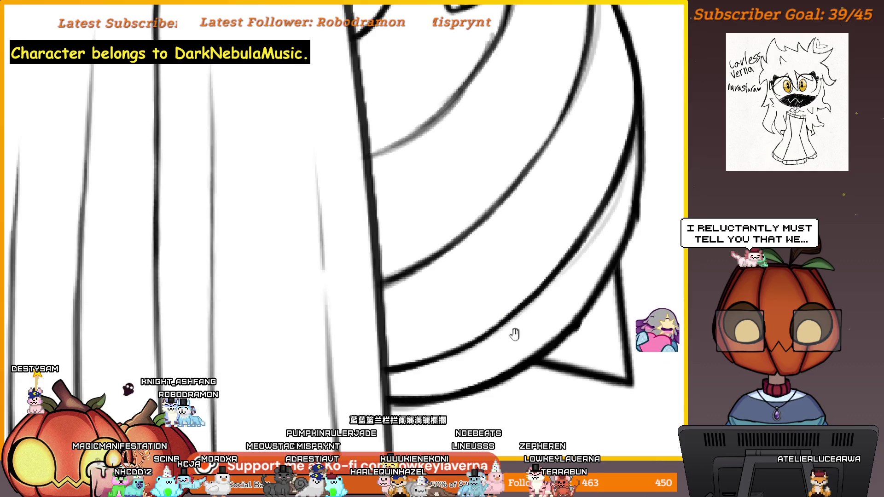
left_click_drag(512, 335, 568, 316)
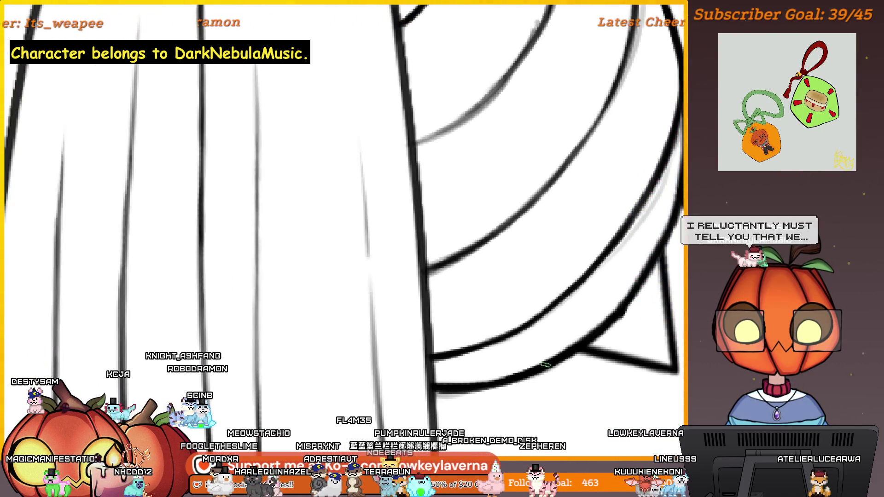
left_click(546, 321)
left_click(557, 310)
left_click(606, 276)
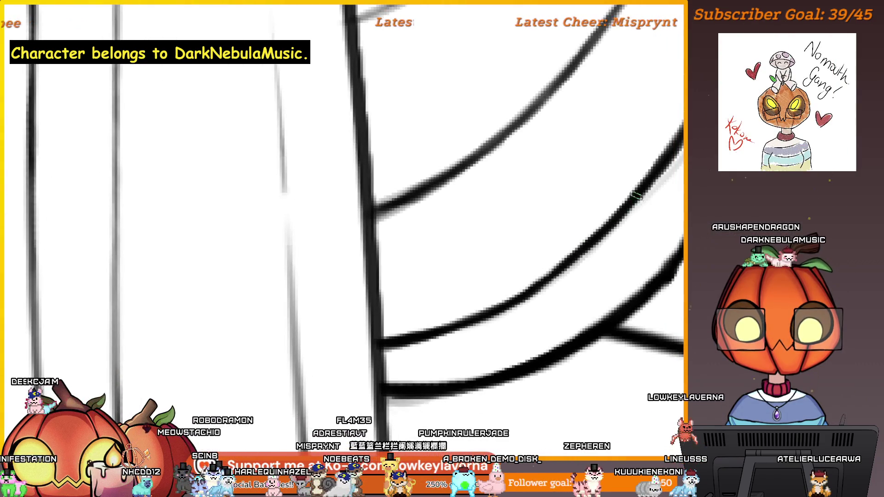
left_click_drag(564, 271, 591, 255)
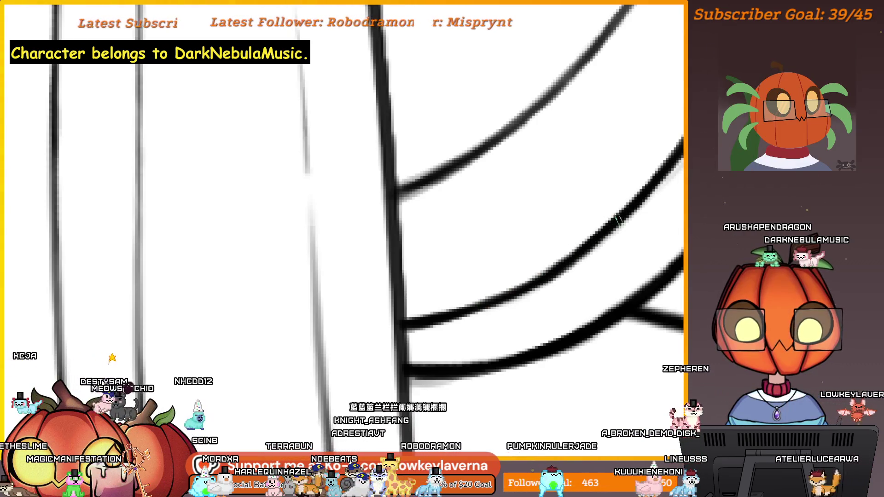
Pan and zoom along the abdomen stripes and robe to reach the sleeve area
scroll(637, 173, "down", 2)
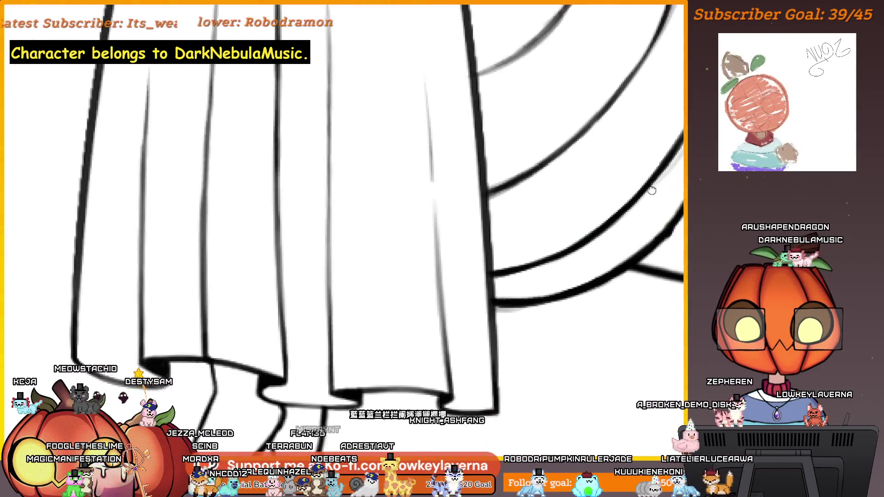
scroll(574, 224, "up", 2)
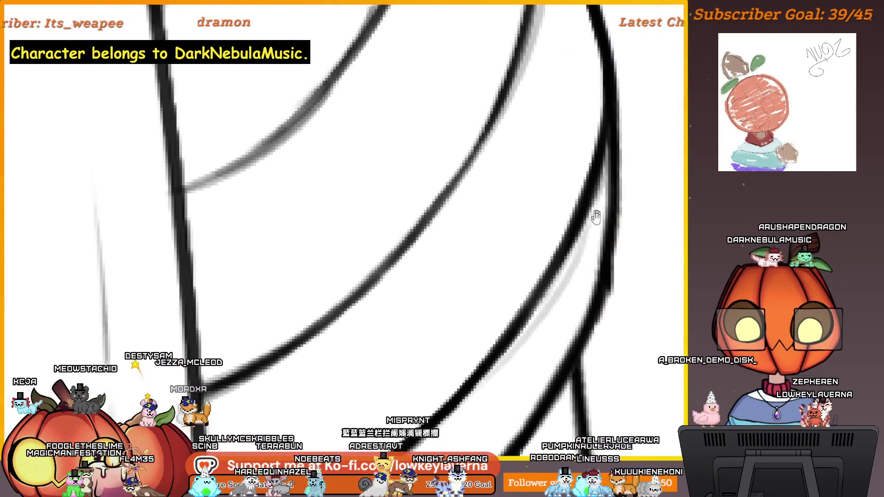
scroll(594, 207, "up", 2)
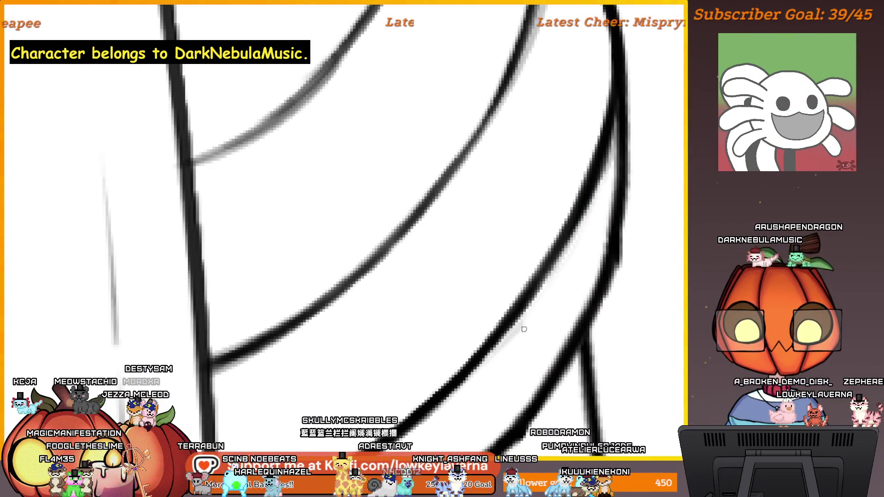
left_click_drag(524, 329, 612, 215)
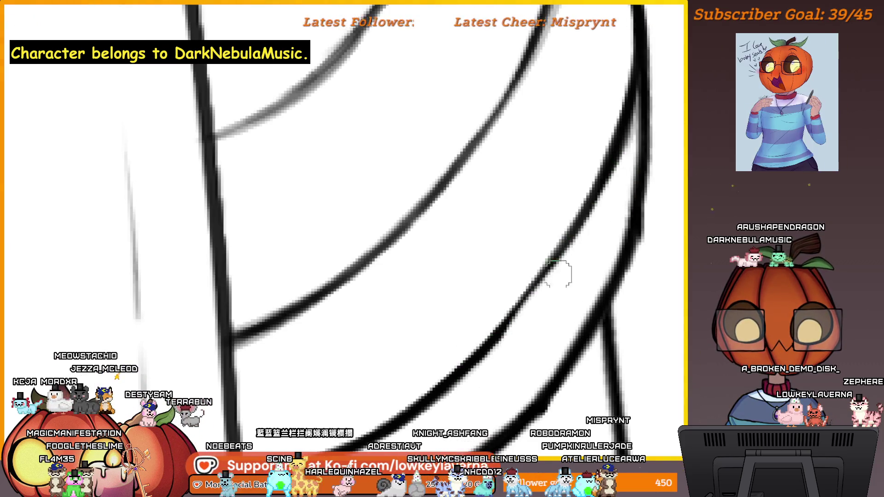
scroll(558, 272, "down", 2)
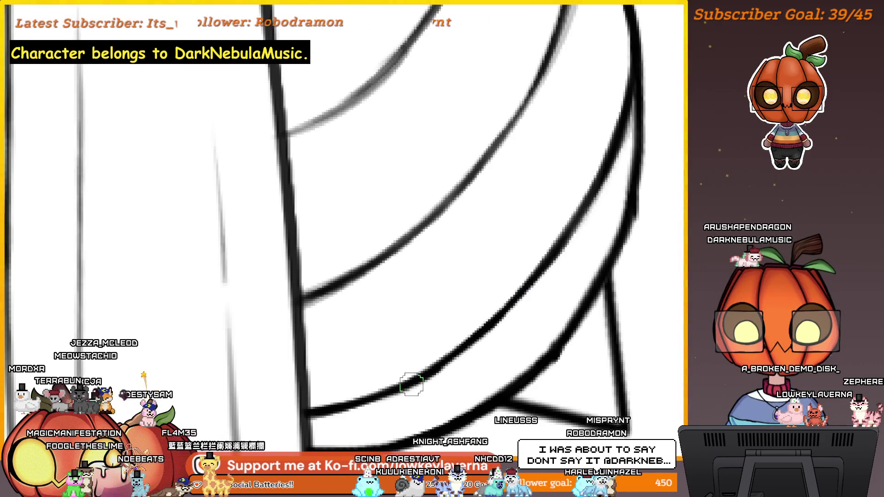
left_click_drag(604, 181, 631, 117)
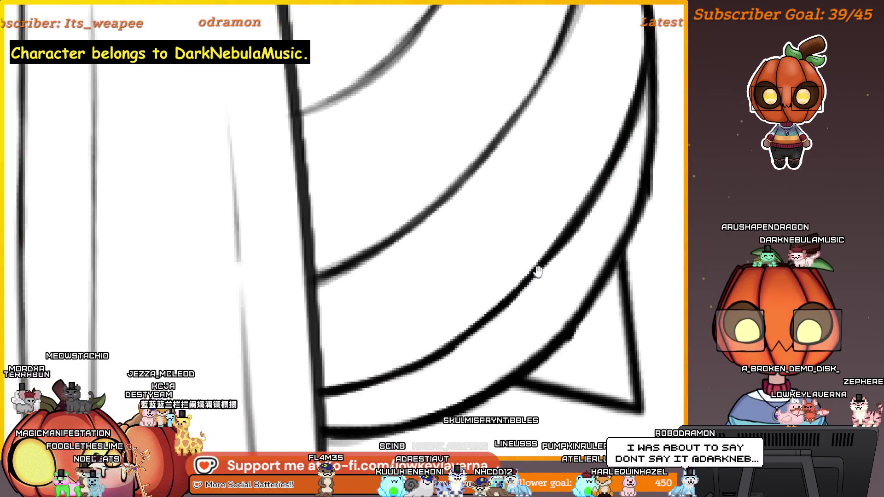
left_click_drag(537, 270, 590, 206)
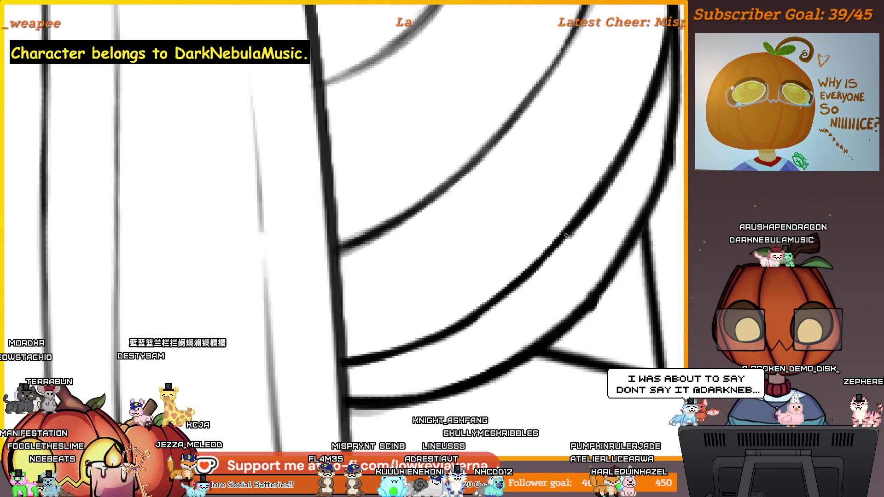
scroll(451, 328, "down", 3)
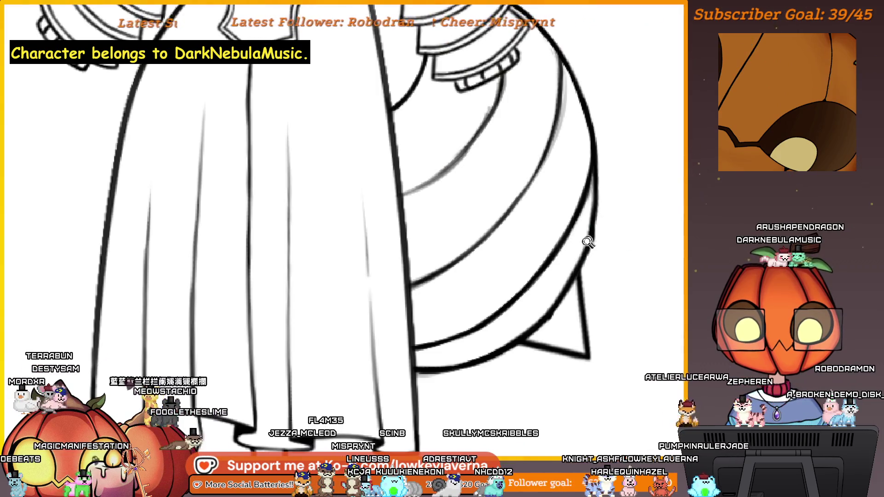
scroll(588, 243, "up", 3)
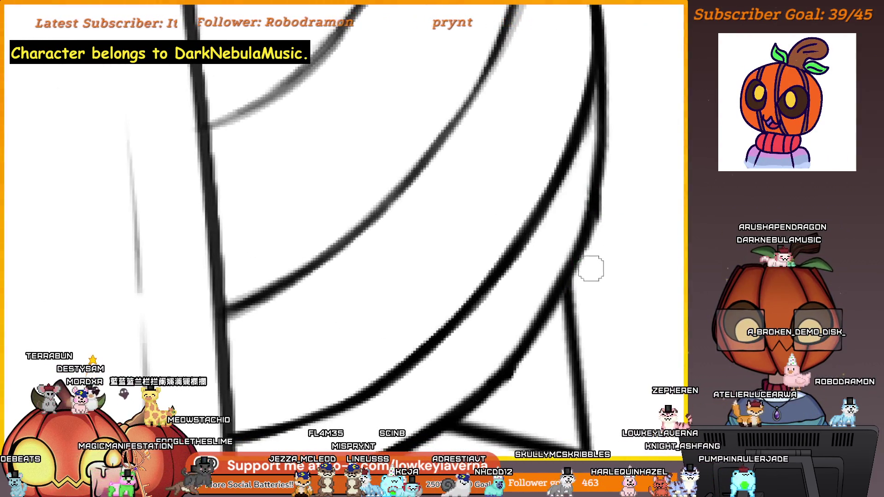
mouse_move(572, 246)
left_mouse_down()
mouse_move(188, 245)
mouse_move(513, 219)
left_mouse_up()
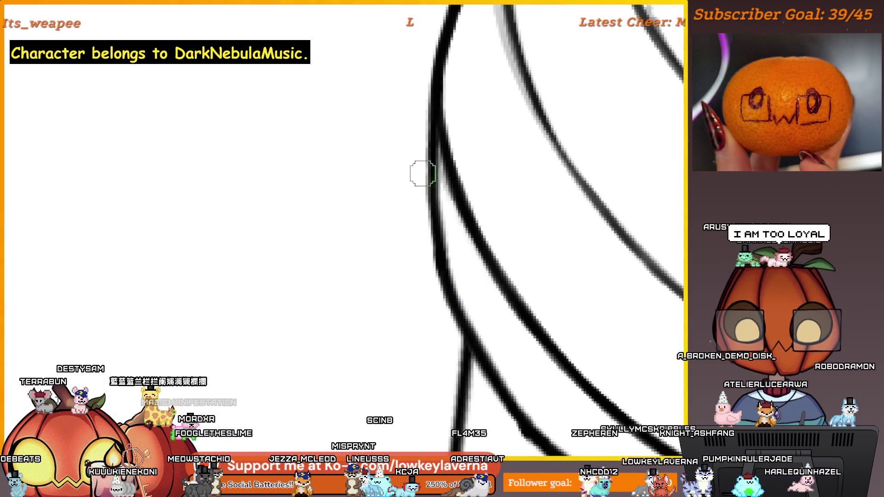
scroll(480, 321, "down", 5)
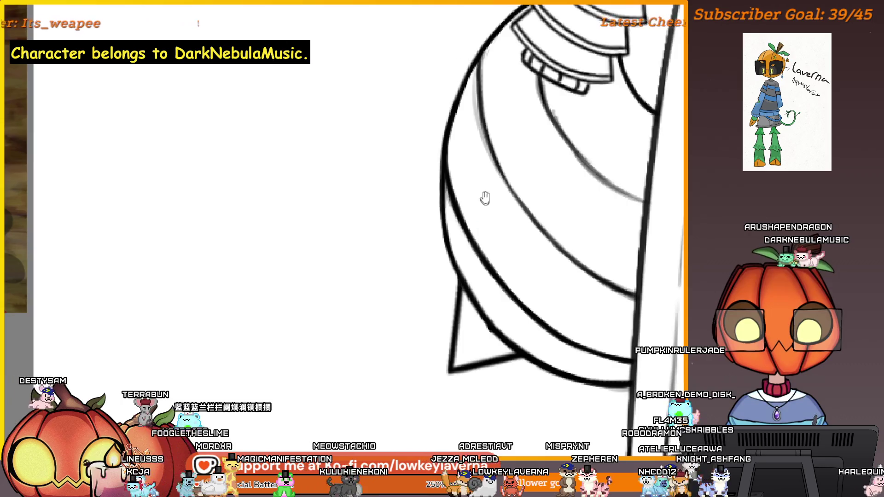
mouse_move(482, 197)
left_mouse_down()
mouse_move(493, 296)
mouse_move(458, 314)
mouse_move(505, 148)
mouse_move(462, 191)
mouse_move(501, 230)
mouse_move(576, 241)
left_mouse_up()
mouse_move(482, 261)
left_mouse_down()
mouse_move(217, 306)
mouse_move(567, 316)
mouse_move(571, 285)
mouse_move(464, 276)
left_mouse_up()
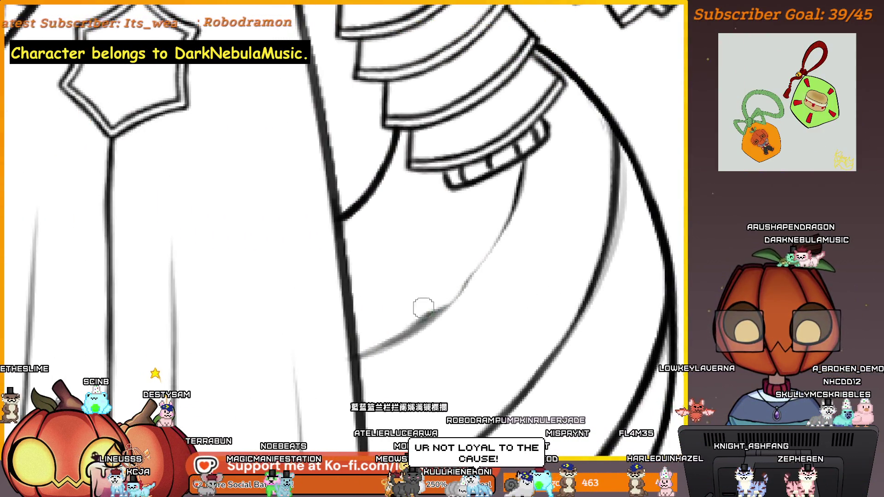
Trace the grey sketch curve under the sleeve cuff in dark ink, then zoom out to check
left_click_drag(423, 306, 452, 288)
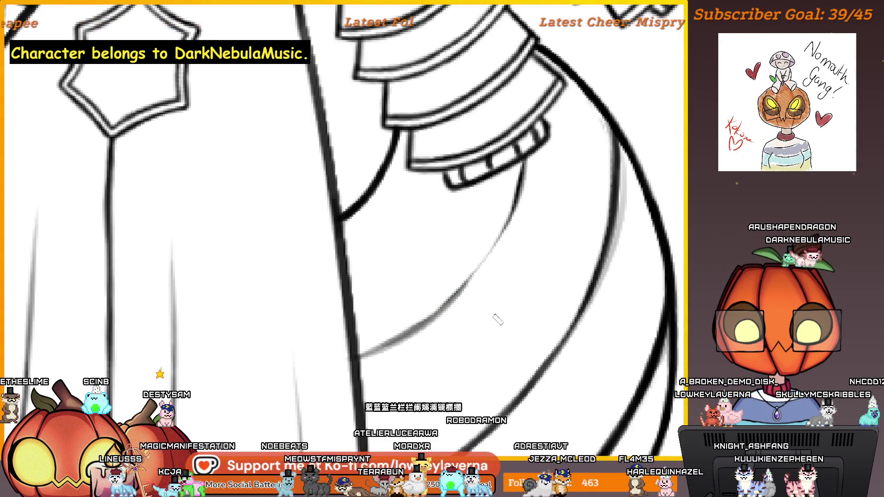
mouse_move(497, 321)
left_mouse_down()
mouse_move(493, 270)
mouse_move(576, 183)
left_mouse_up()
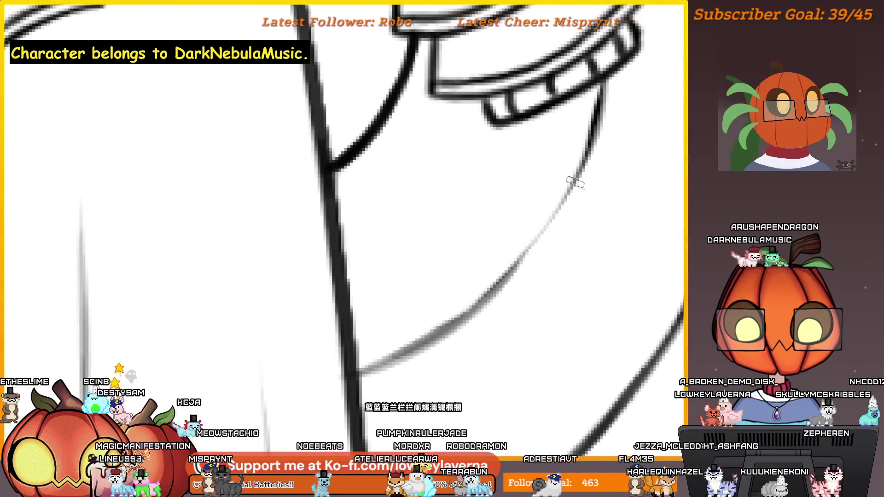
mouse_move(597, 108)
left_mouse_down()
mouse_move(608, 69)
mouse_move(594, 122)
mouse_move(495, 288)
mouse_move(361, 361)
left_mouse_up()
key("ctrl+minus")
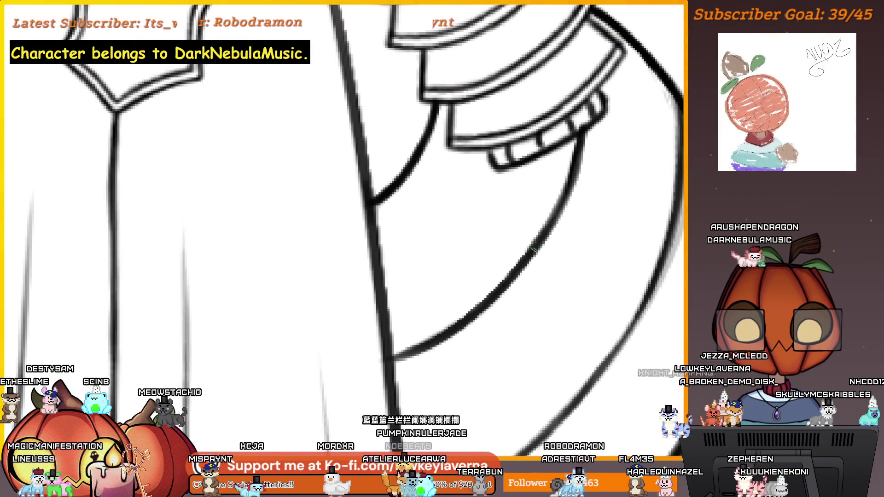
scroll(533, 256, "down", 3)
scroll(533, 257, "left", 3)
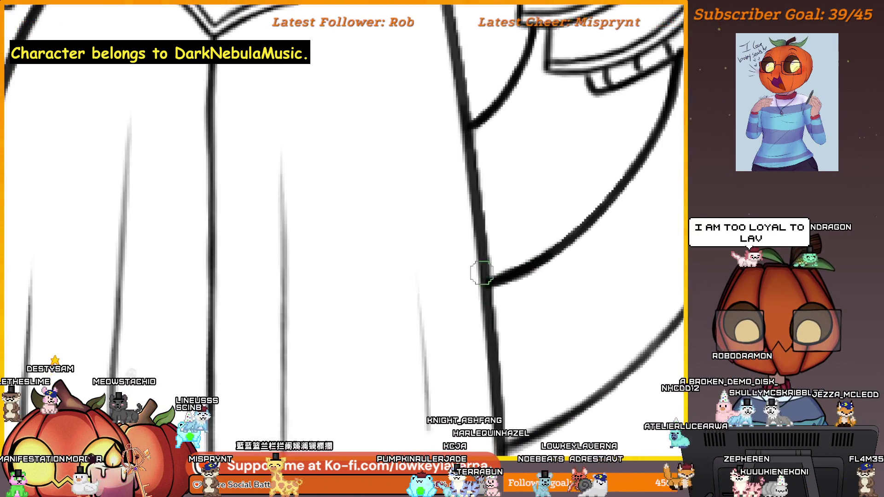
scroll(553, 309, "up", 2)
scroll(553, 308, "left", 2)
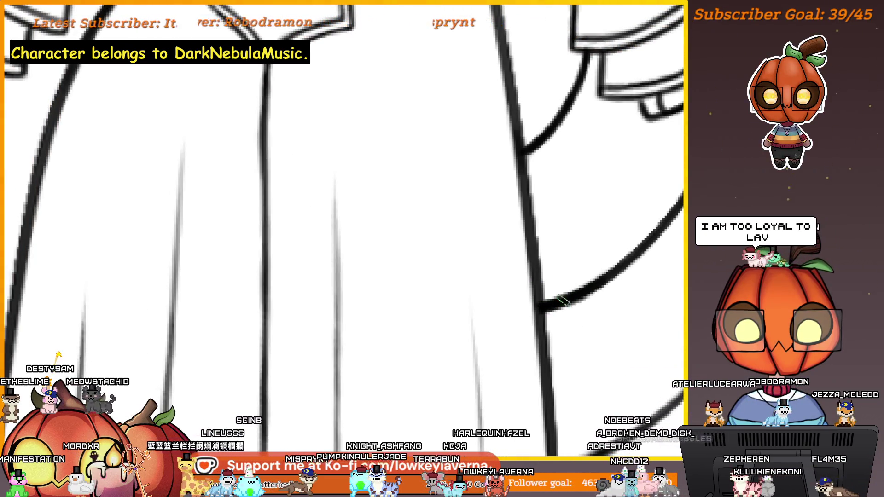
Zoom over the dress lines, then slide the canvas aside to reveal the reference picture
scroll(520, 311, "down", 5)
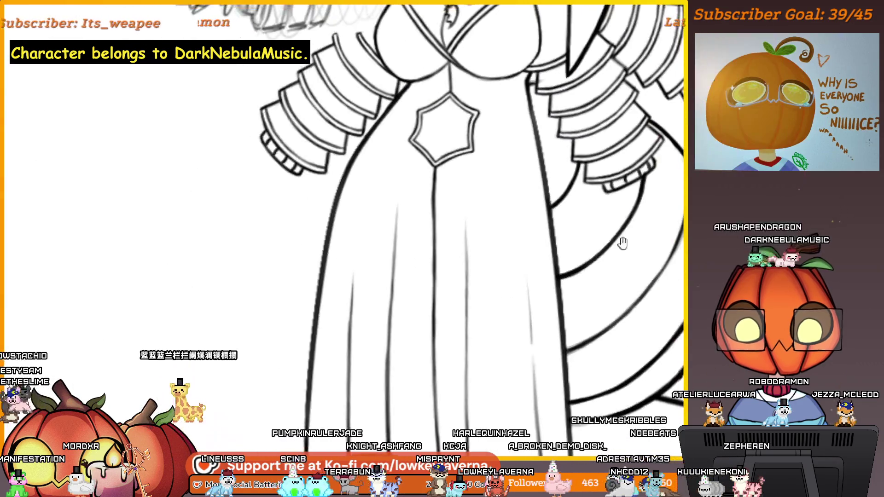
scroll(521, 311, "up", 2)
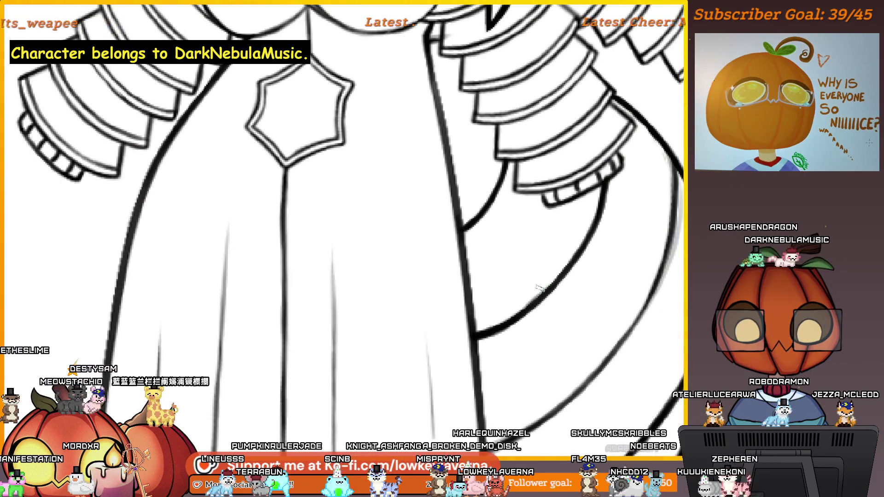
scroll(584, 292, "up", 2)
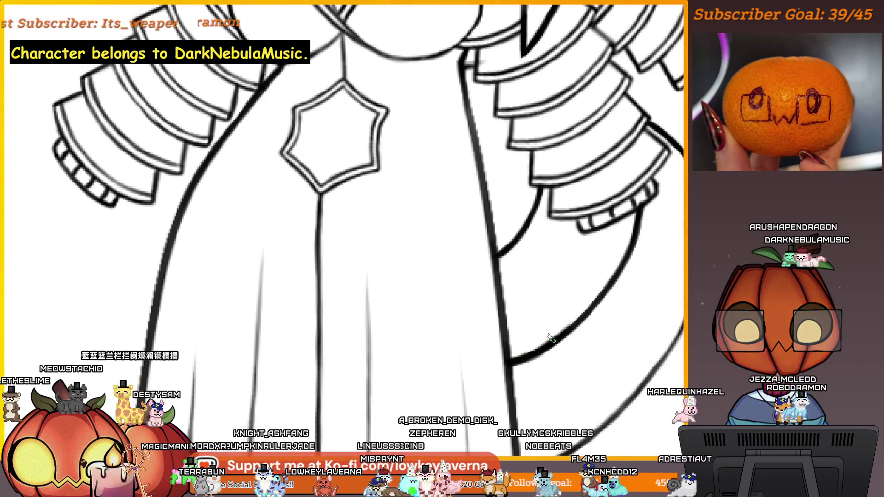
scroll(549, 338, "up", 5)
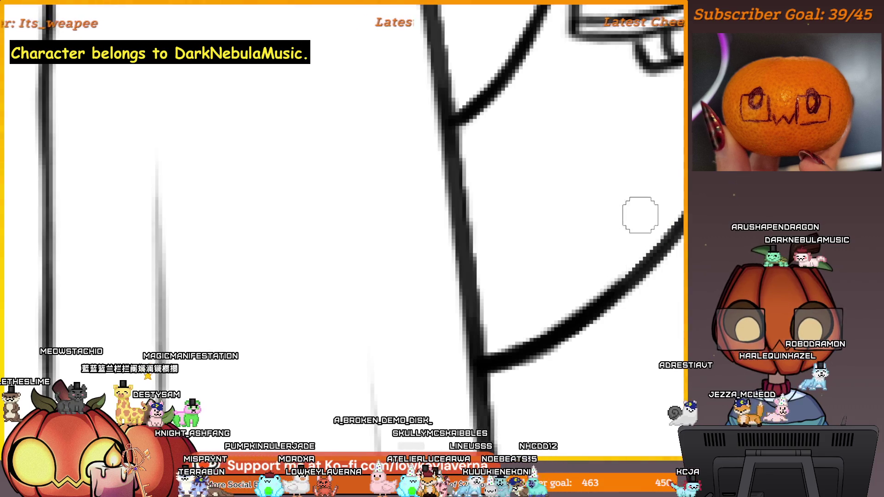
scroll(641, 215, "down", 1)
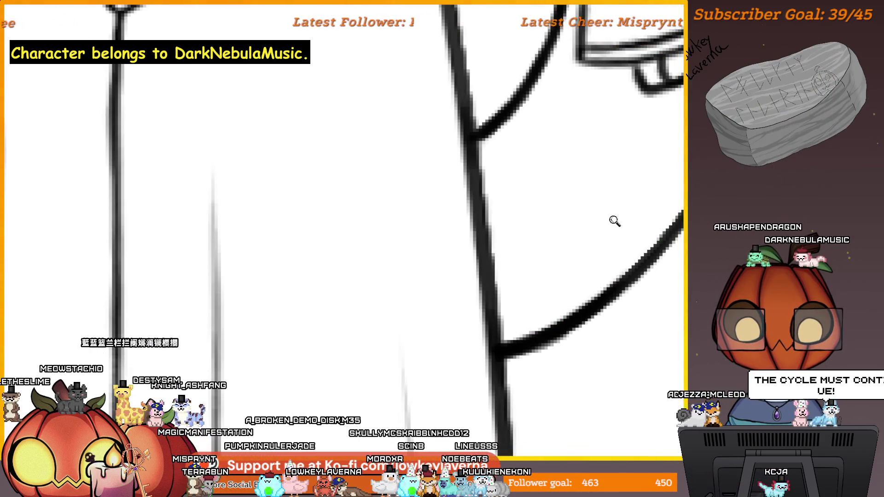
scroll(614, 221, "down", 3)
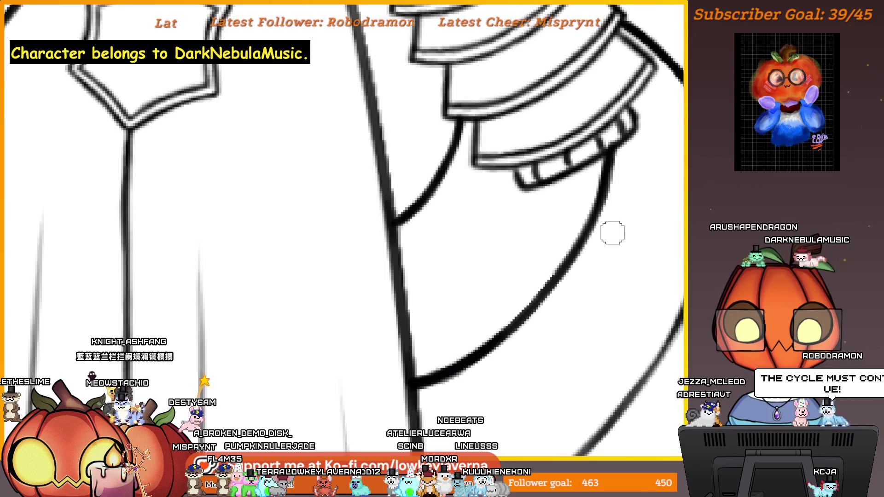
scroll(613, 232, "down", 5)
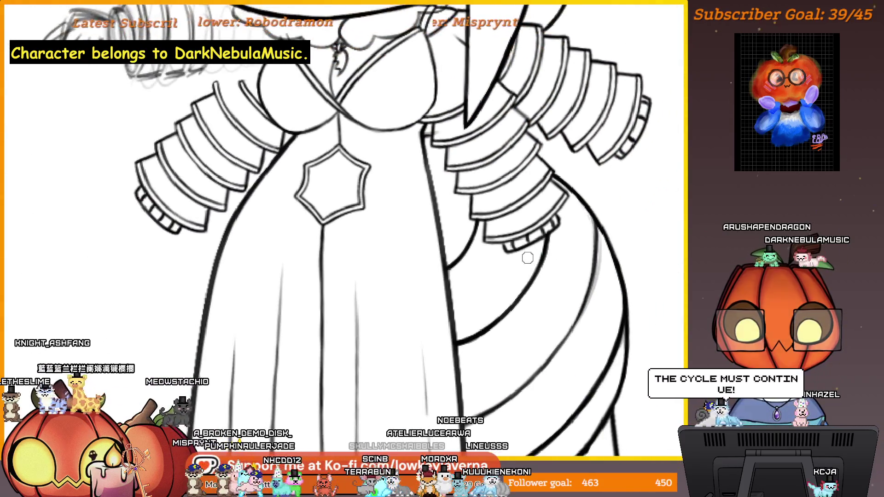
scroll(460, 266, "up", 4)
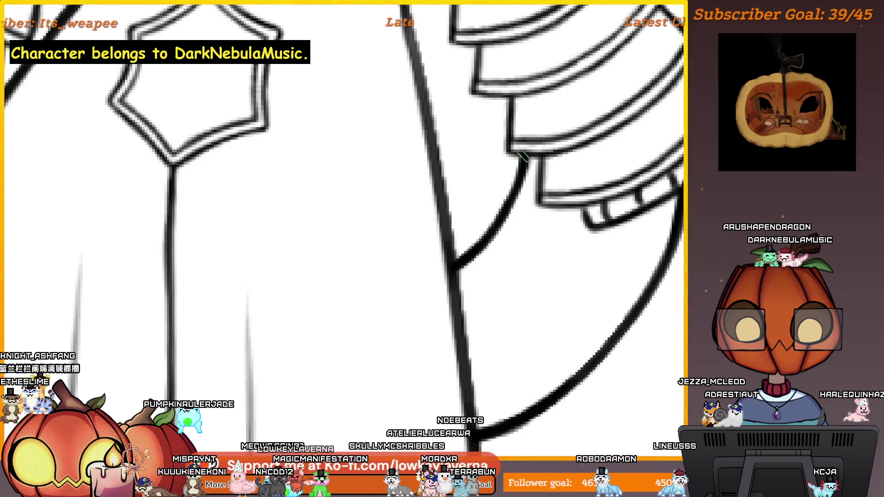
scroll(526, 144, "down", 4)
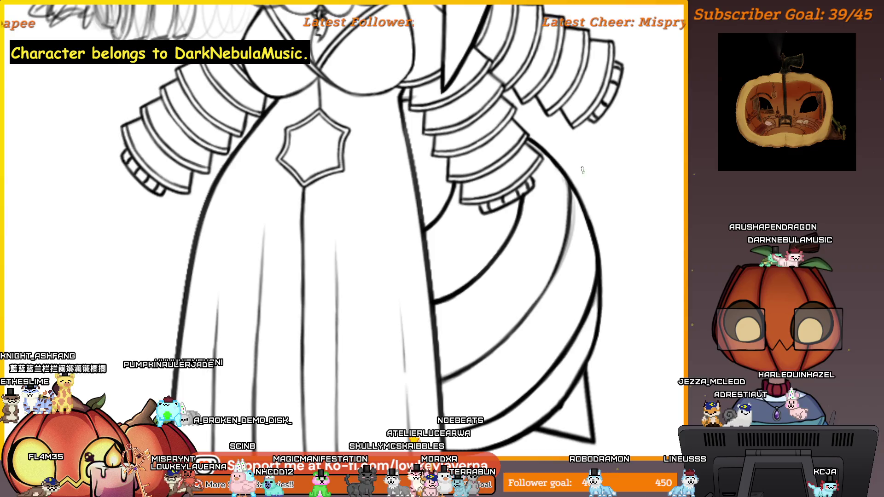
scroll(549, 179, "down", 1)
mouse_move(123, 287)
left_mouse_down()
mouse_move(476, 235)
mouse_move(539, 266)
left_mouse_up()
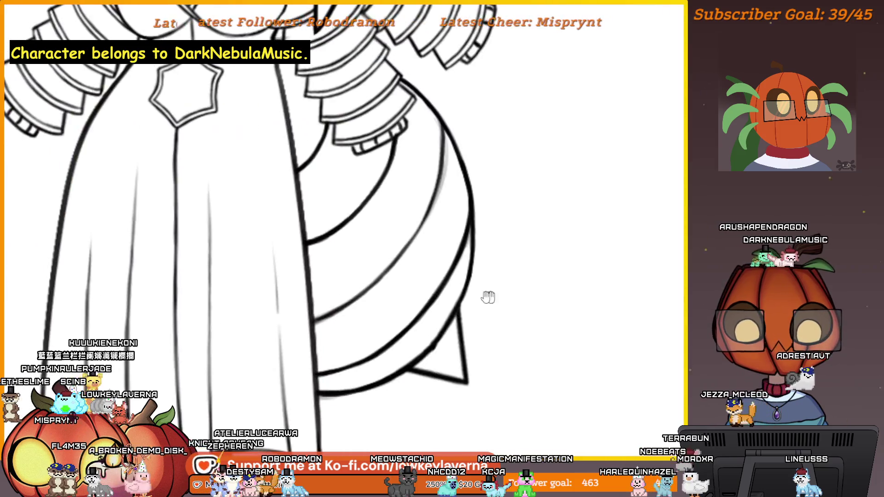
left_click_drag(486, 296, 587, 174)
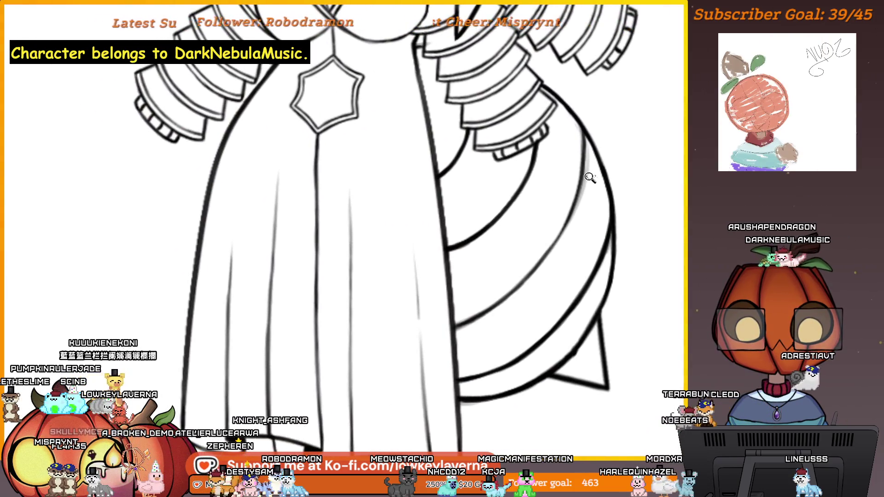
scroll(592, 97, "up", 5)
left_click_drag(593, 97, 603, 174)
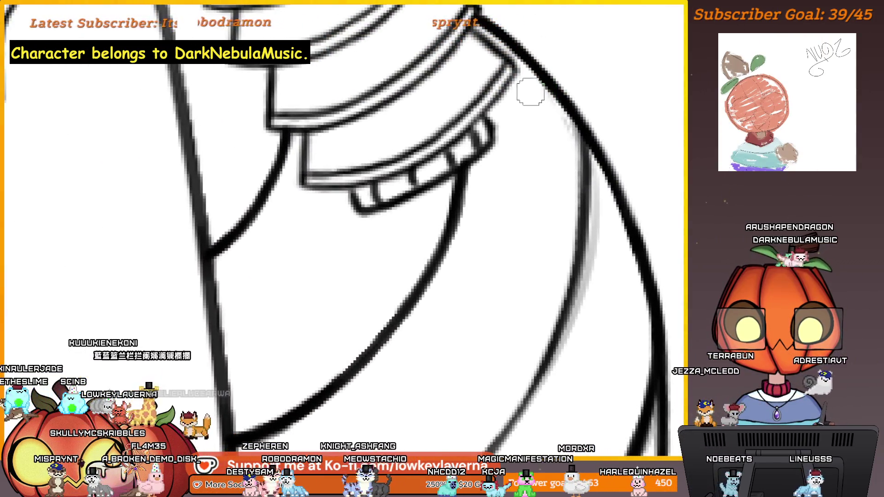
mouse_move(592, 223)
left_mouse_down()
mouse_move(608, 173)
mouse_move(542, 375)
mouse_move(617, 189)
left_mouse_up()
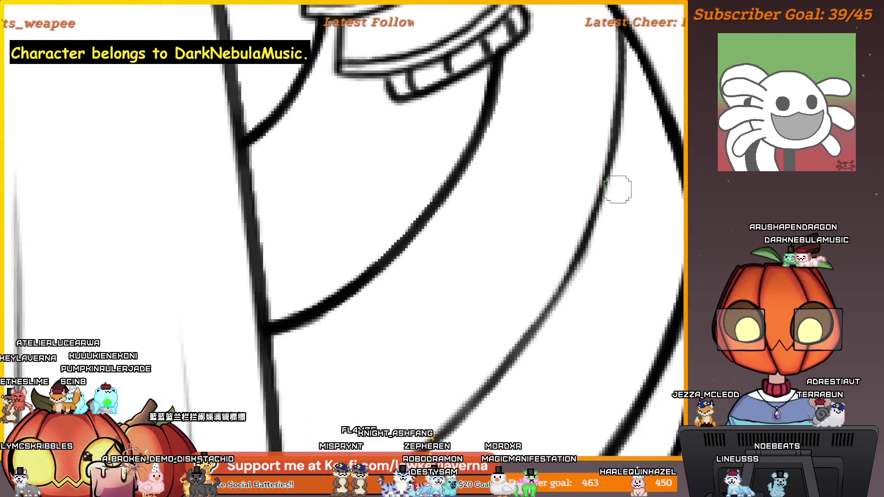
mouse_move(584, 268)
left_mouse_down()
mouse_move(574, 316)
mouse_move(536, 309)
left_mouse_up()
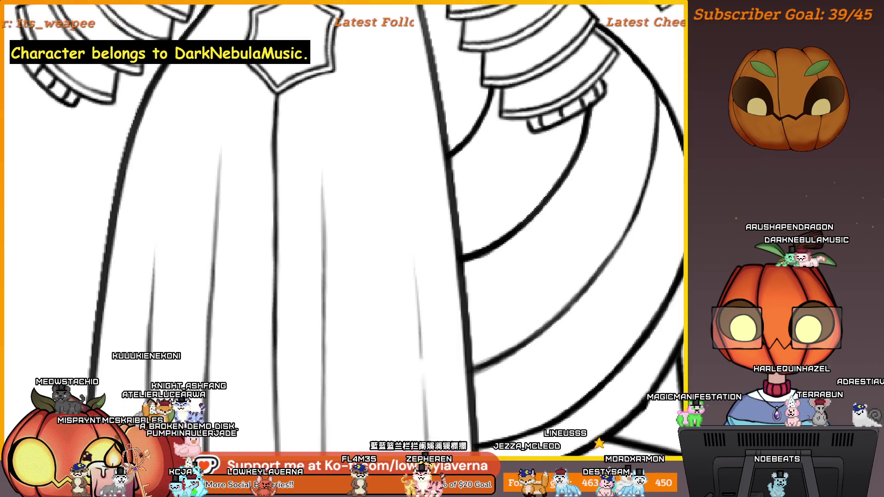
scroll(343, 226, "right", 3)
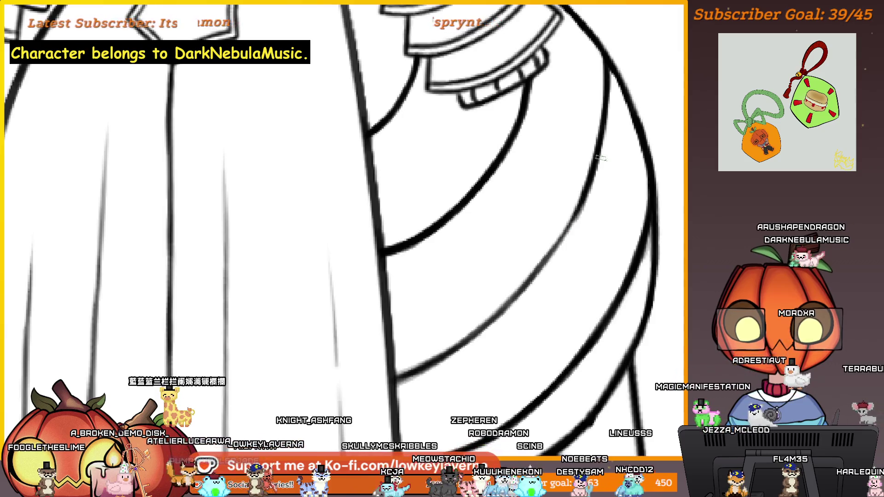
scroll(599, 158, "right", 2)
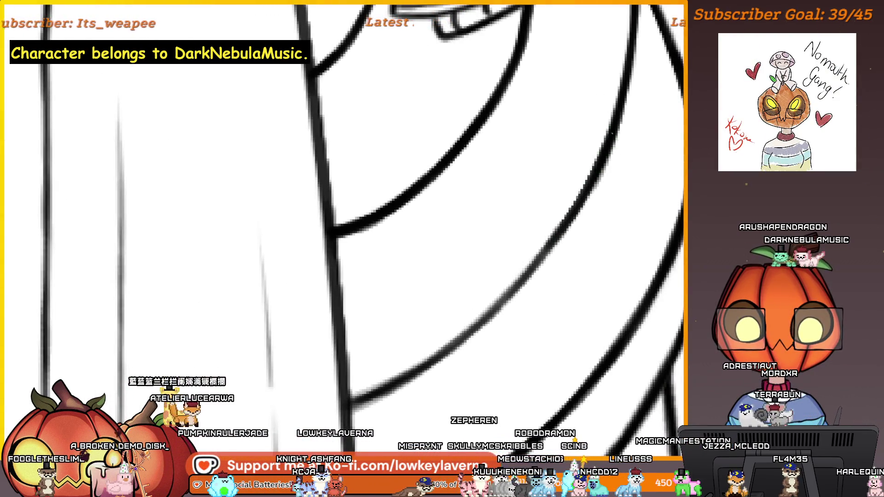
scroll(546, 248, "left", 2)
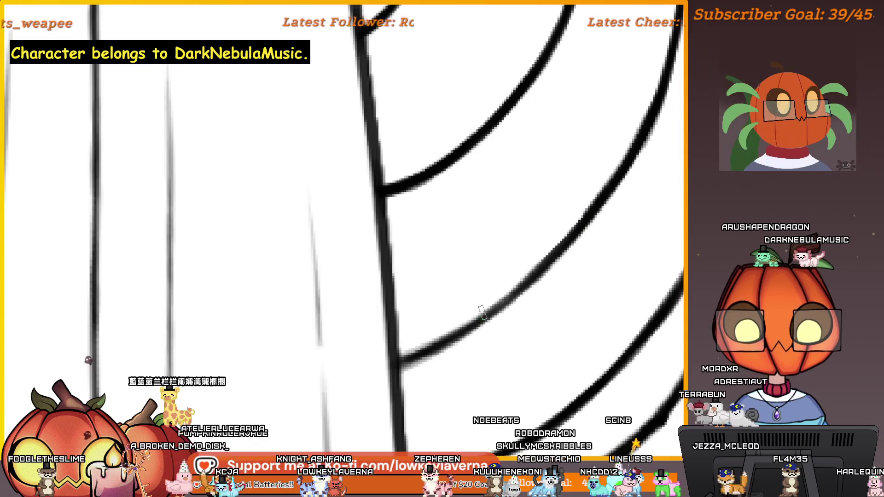
scroll(547, 249, "left", 2)
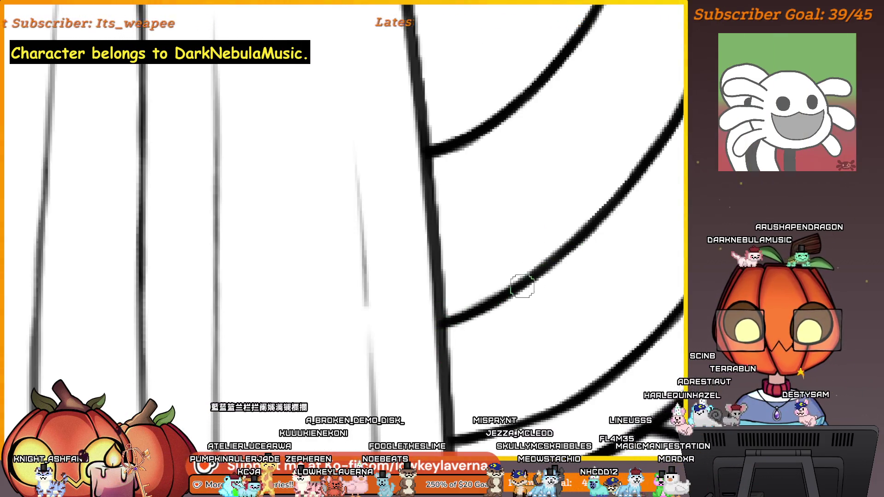
scroll(523, 287, "down", 2)
scroll(569, 277, "down", 1)
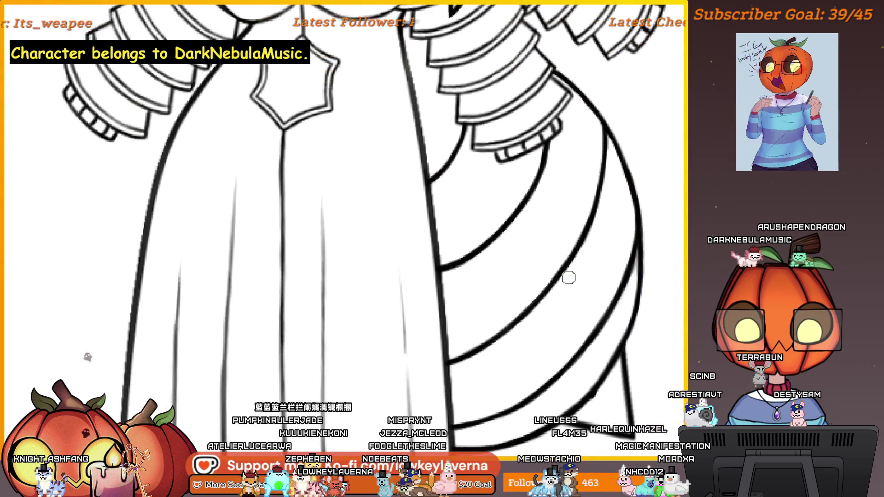
scroll(612, 195, "up", 3)
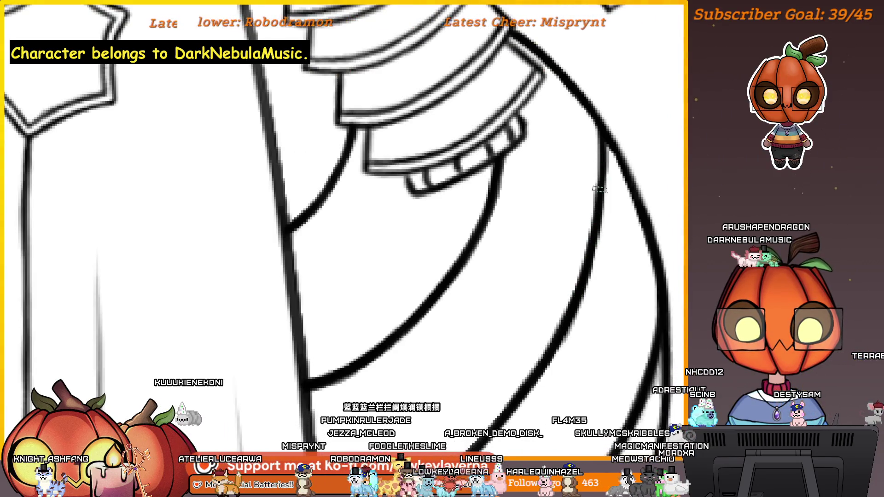
scroll(589, 258, "up", 4)
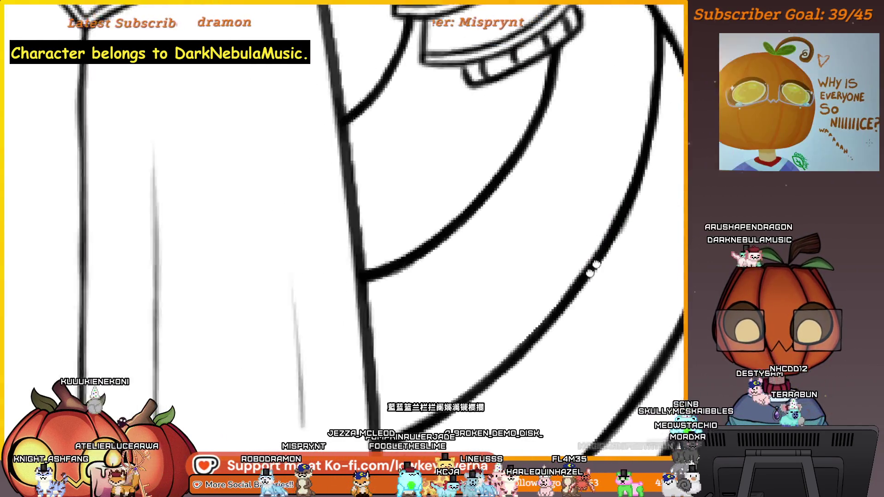
left_click_drag(556, 297, 594, 257)
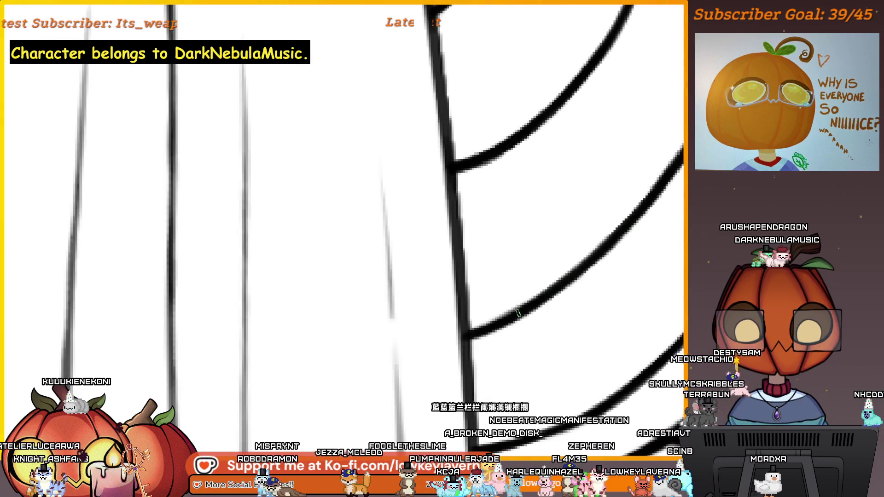
mouse_move(463, 332)
left_mouse_down()
mouse_move(533, 296)
mouse_move(612, 276)
mouse_move(416, 368)
left_mouse_up()
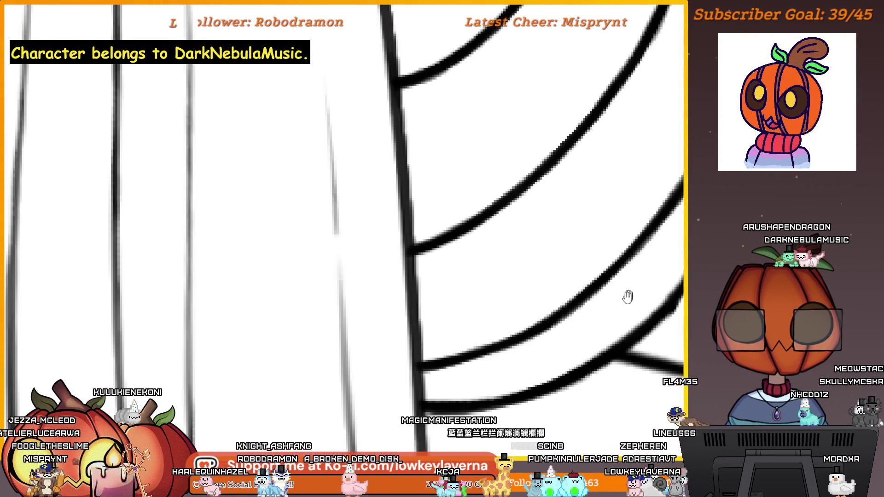
left_click_drag(627, 297, 605, 317)
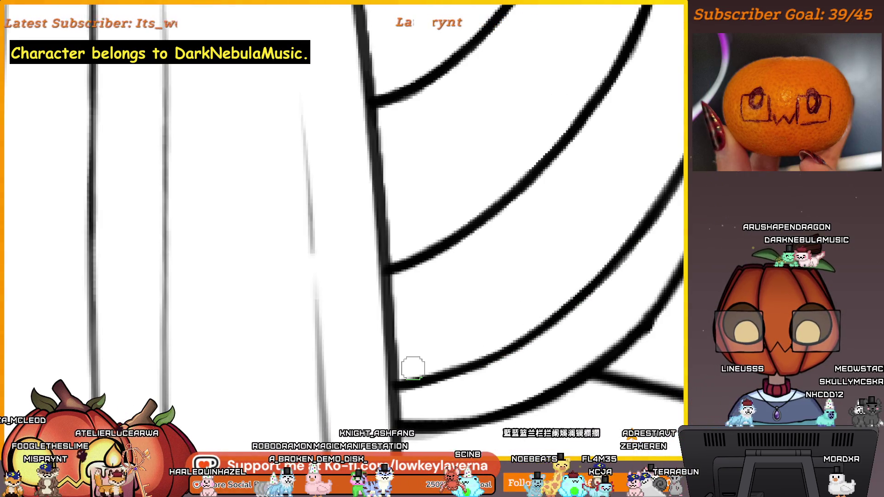
left_click_drag(602, 319, 601, 250)
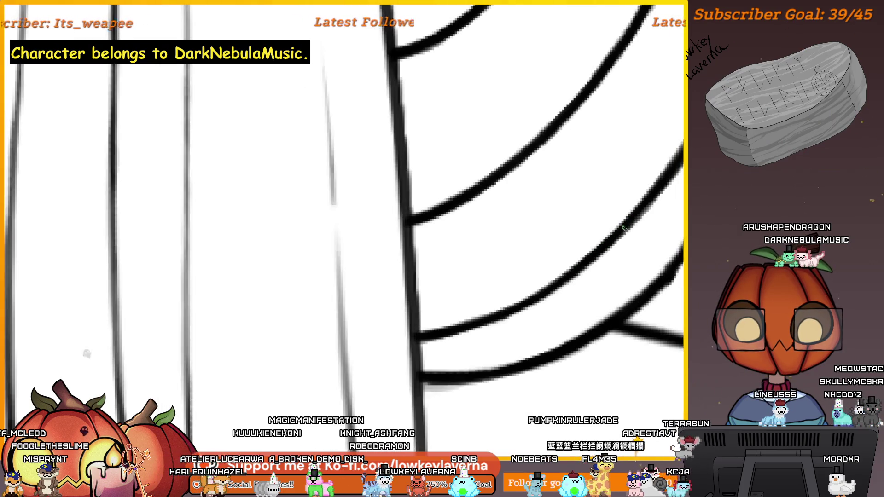
scroll(413, 321, "down", 5)
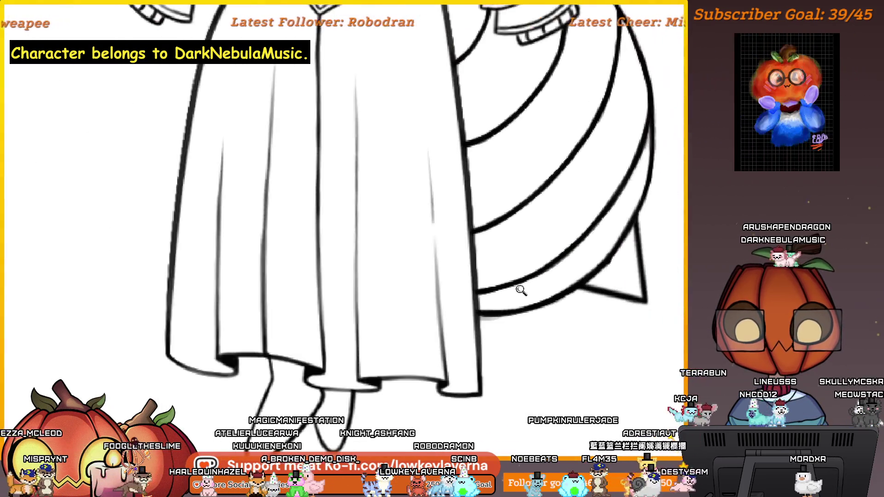
scroll(519, 290, "up", 3)
scroll(570, 220, "down", 5)
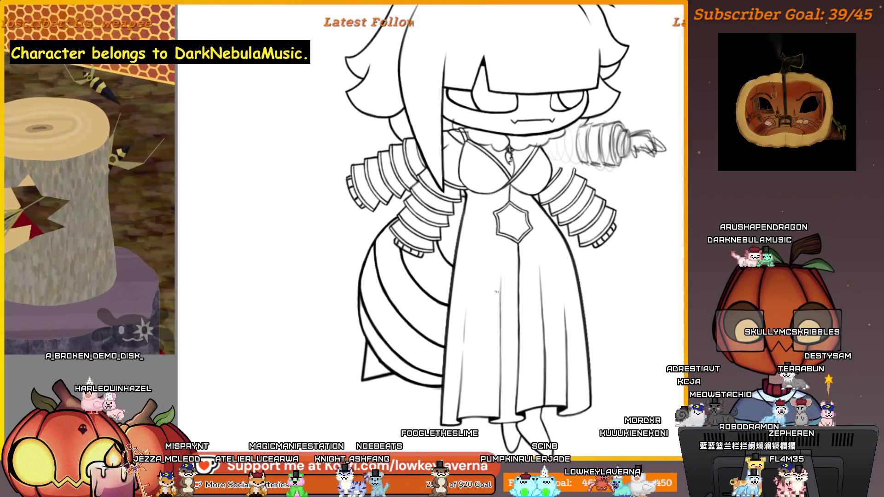
scroll(459, 197, "up", 5)
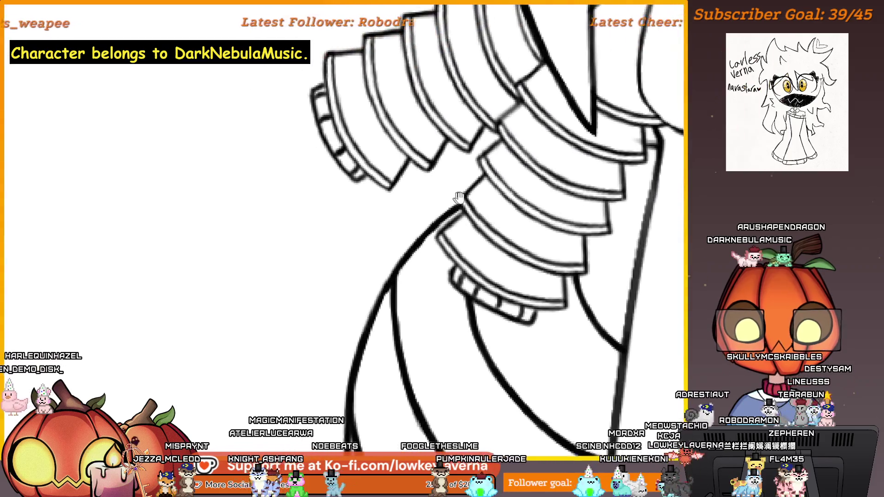
left_click_drag(459, 197, 463, 199)
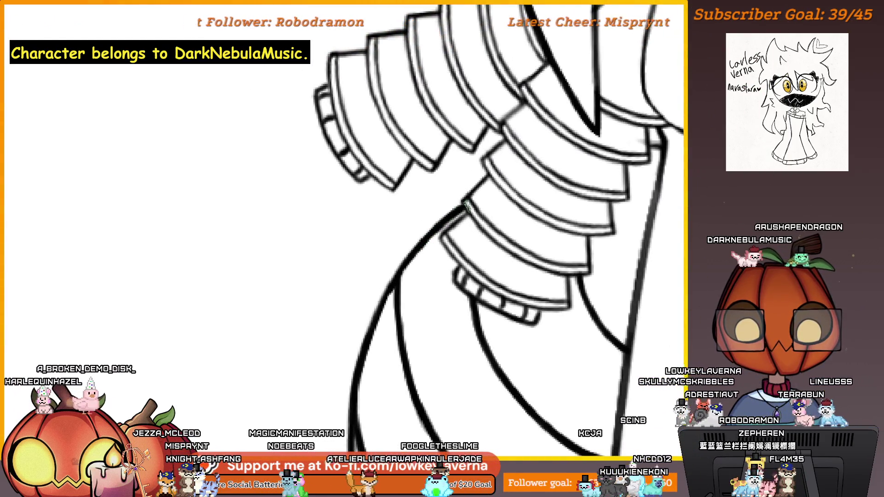
scroll(383, 221, "down", 3)
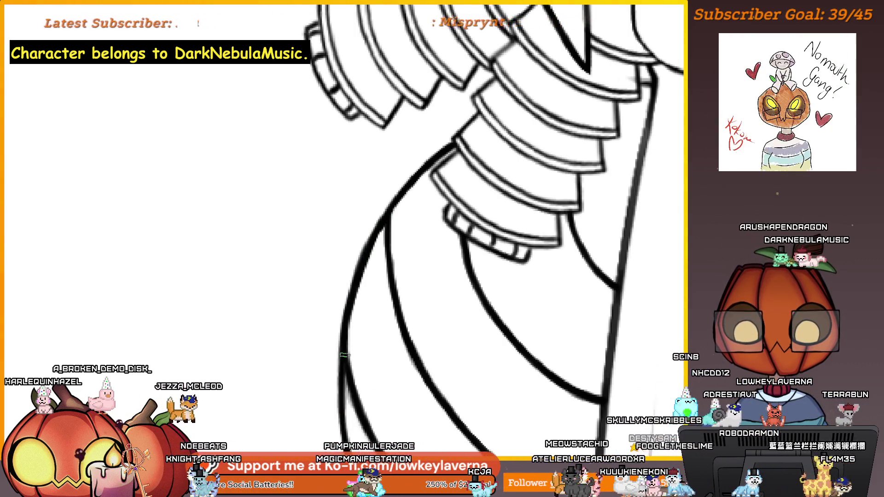
scroll(369, 281, "down", 2)
scroll(391, 298, "down", 2)
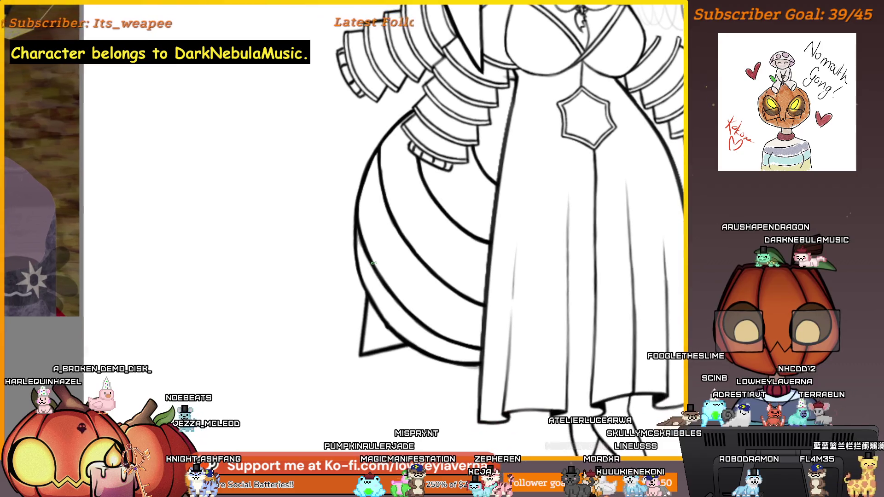
scroll(393, 322, "up", 3)
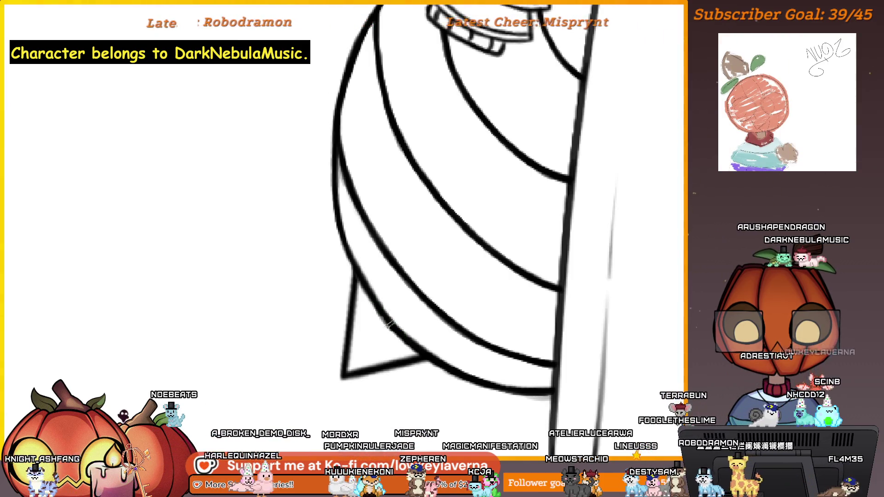
scroll(366, 231, "down", 2)
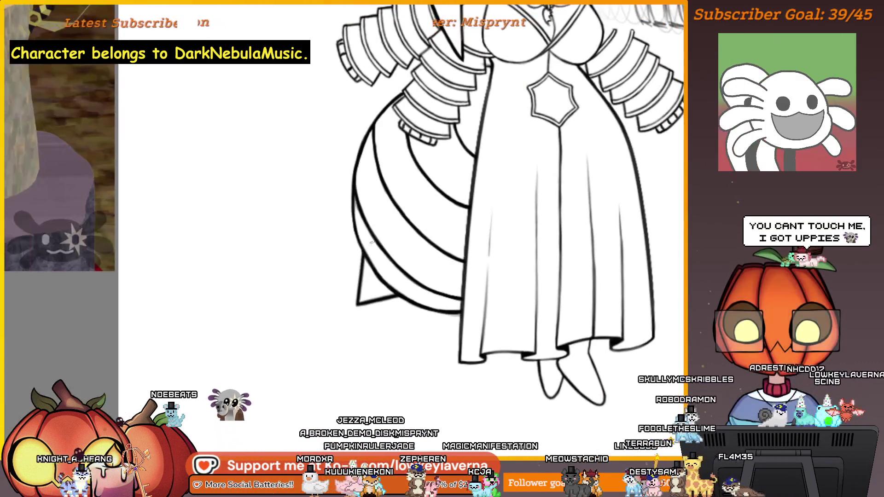
scroll(364, 229, "up", 2)
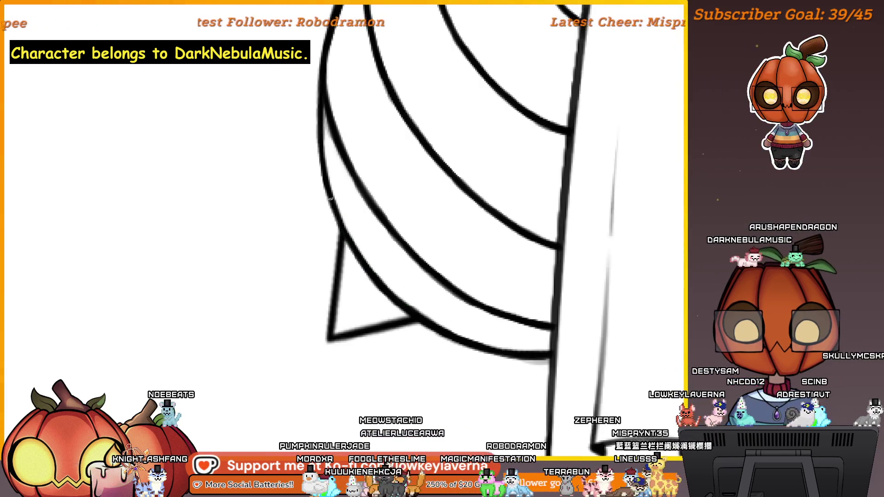
Scribble zigzag hatching over the lower and upper stripes of the tail
left_click_drag(378, 270, 346, 256)
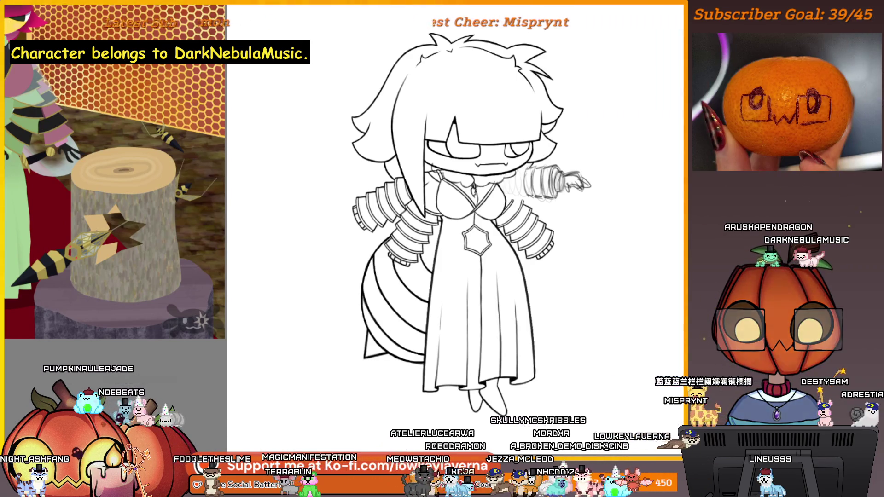
left_click_drag(368, 288, 417, 339)
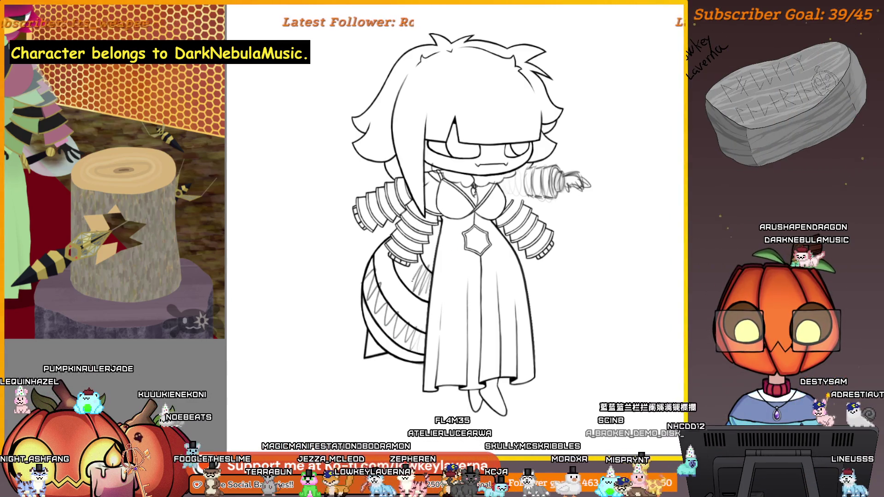
left_click_drag(396, 262, 428, 290)
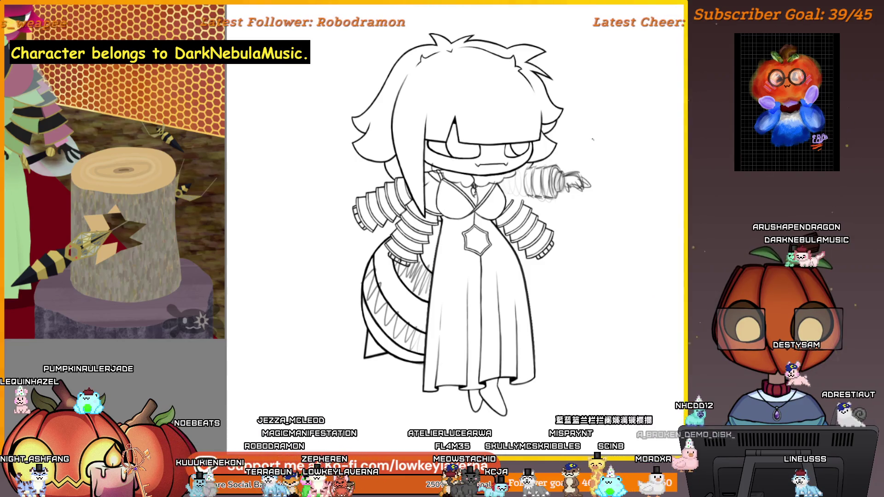